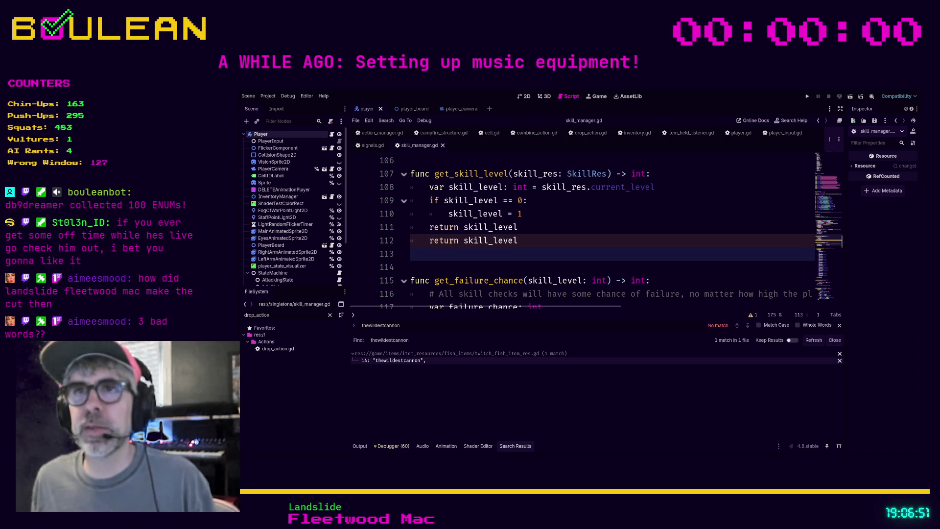
Step: Look over the lines around get_skill_level and line 113 in the current script
left_click(465, 269)
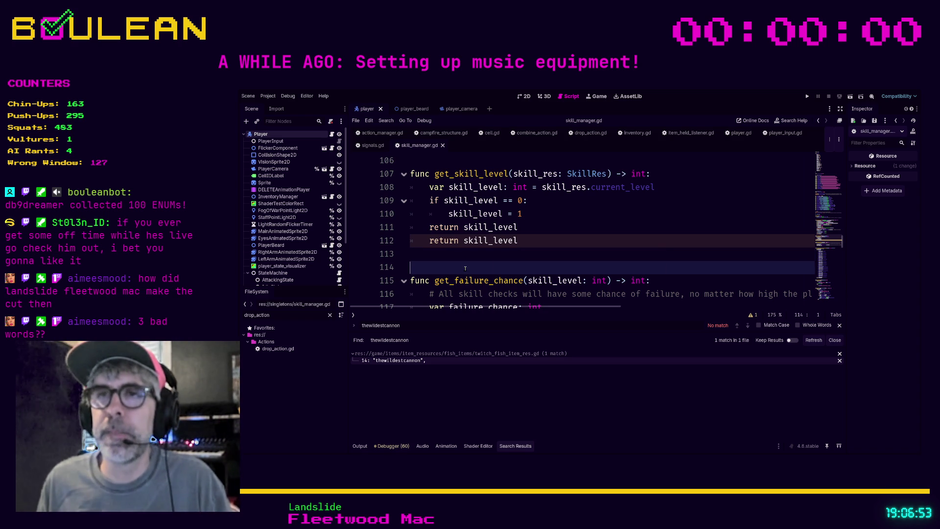
scroll(465, 268, "down", 1)
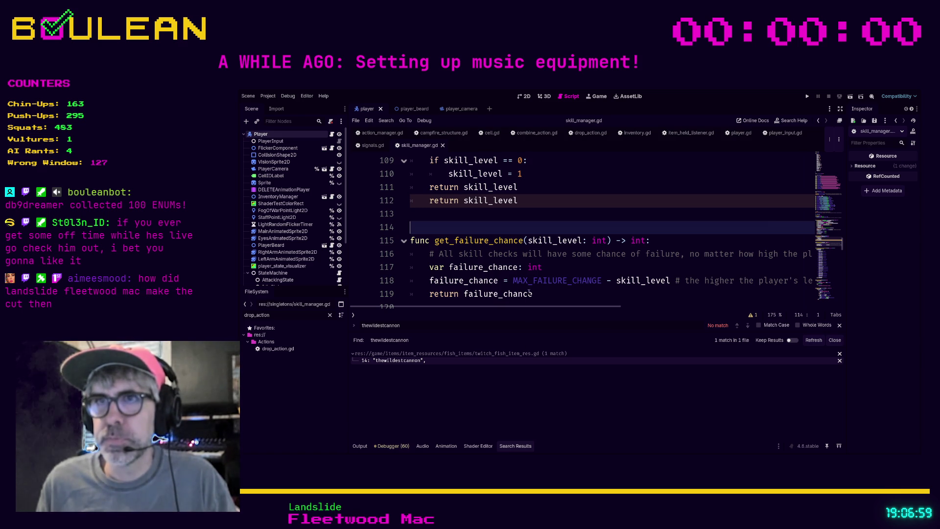
left_click(563, 217)
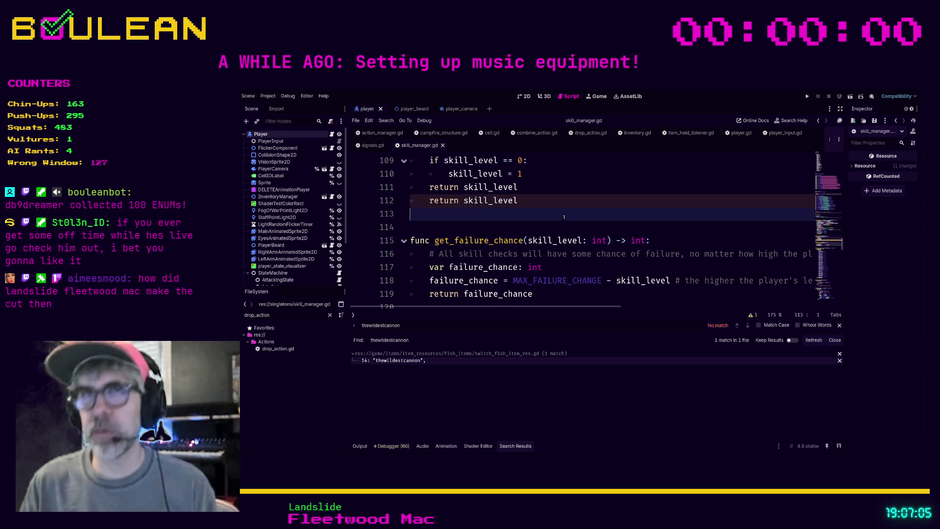
key("ctrl+shift+F11")
key("ctrl+shift+F11")
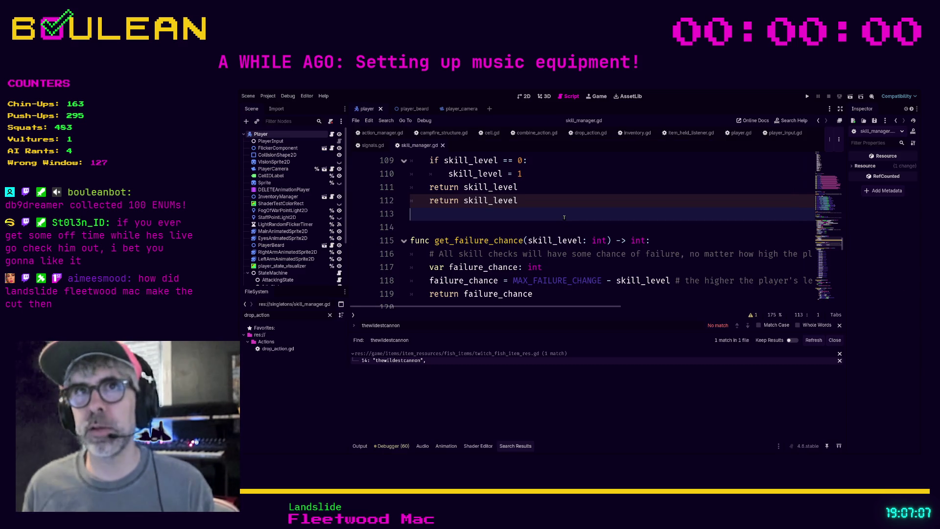
Step: Filter the FileSystem dock for 'goblin' and open goblin.gd
double_click(284, 315)
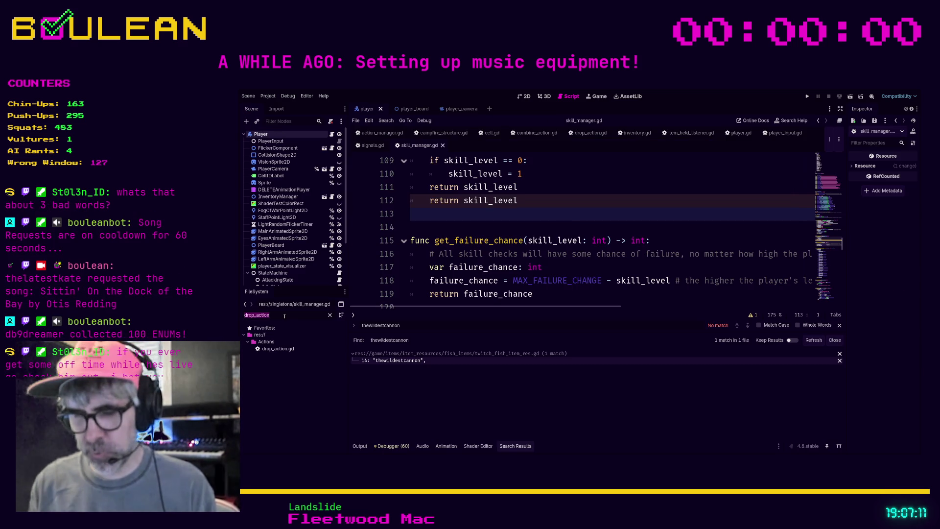
type("ai")
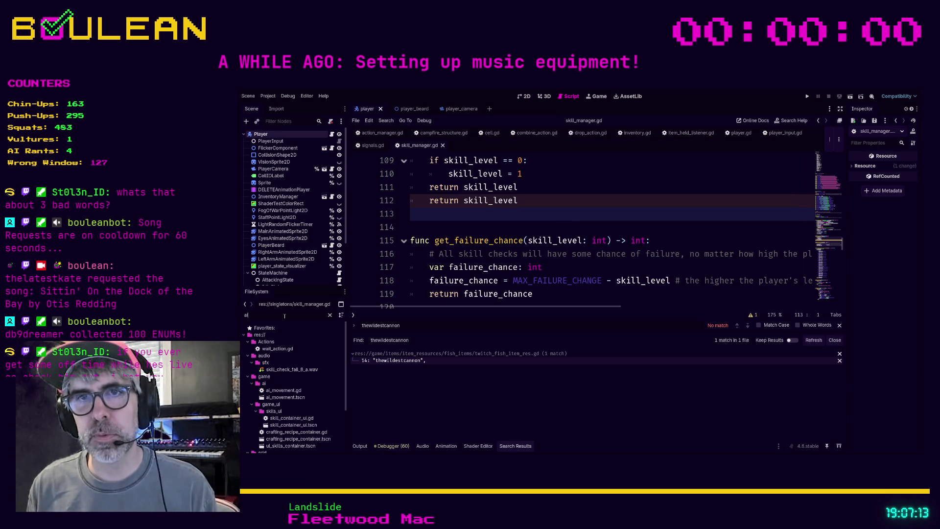
key("BackSpace")
type("goblin")
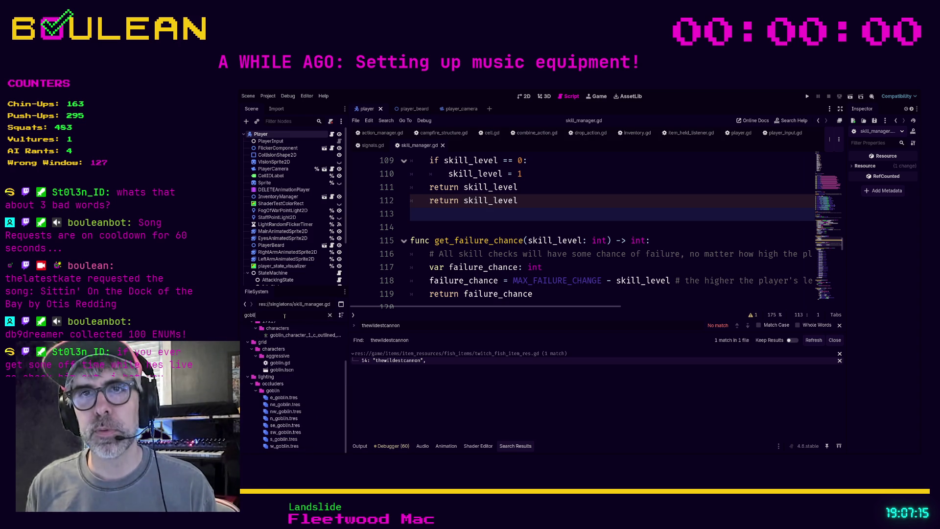
double_click(278, 363)
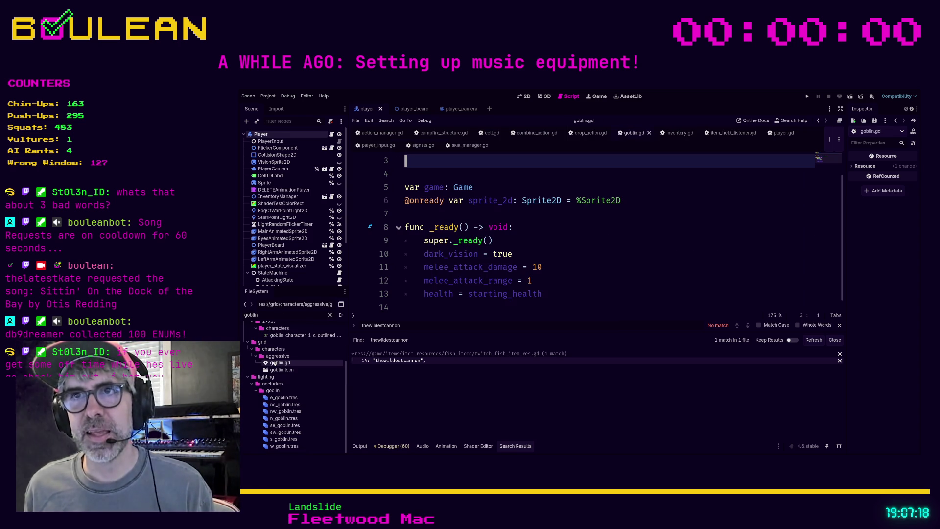
Step: Read goblin.gd's _ready function, including the dark_vision and health lines
left_click(581, 255)
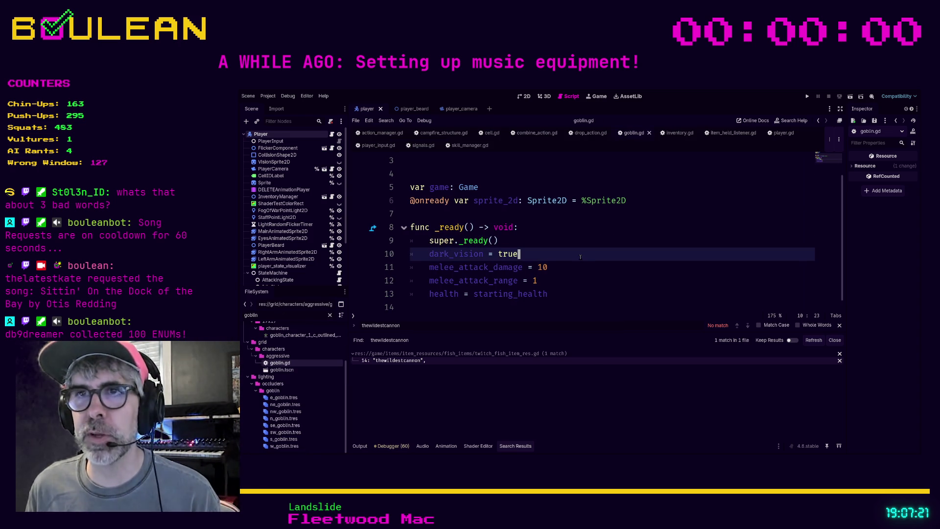
left_click(575, 298)
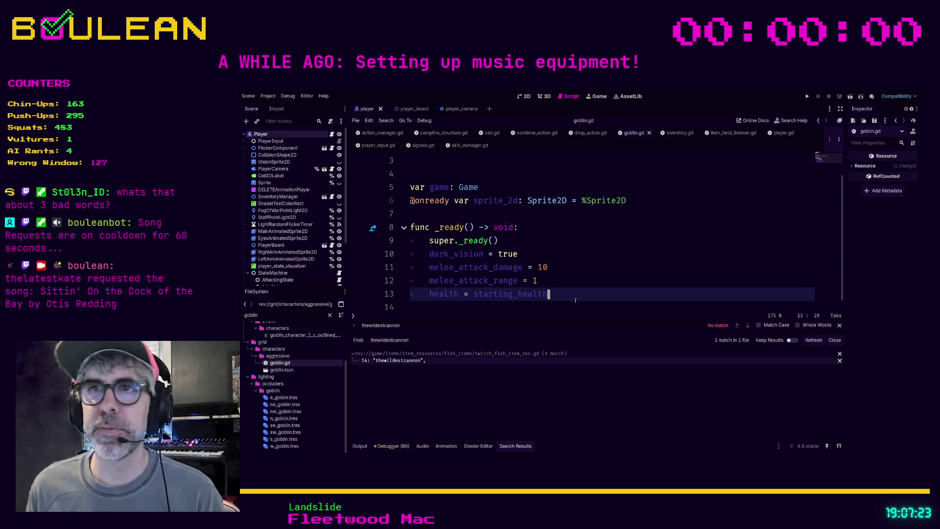
left_click(552, 304)
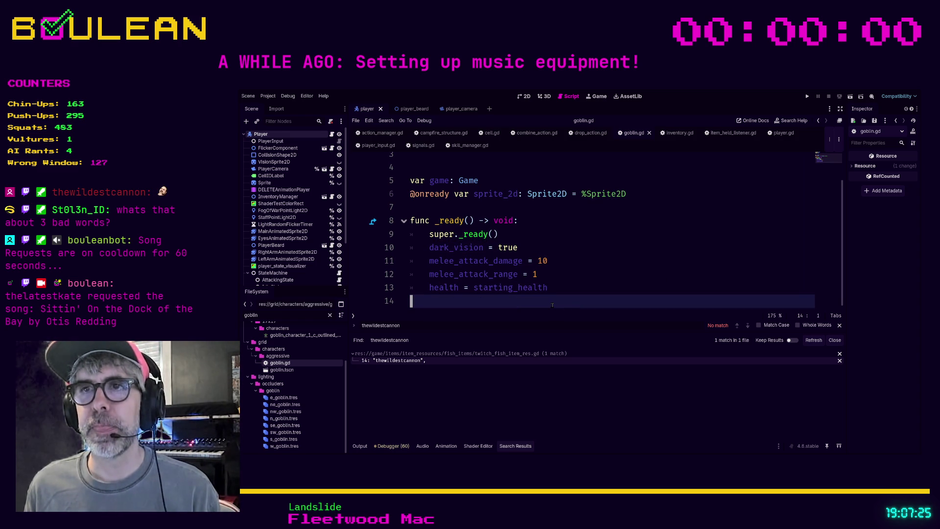
scroll(584, 289, "up", 2)
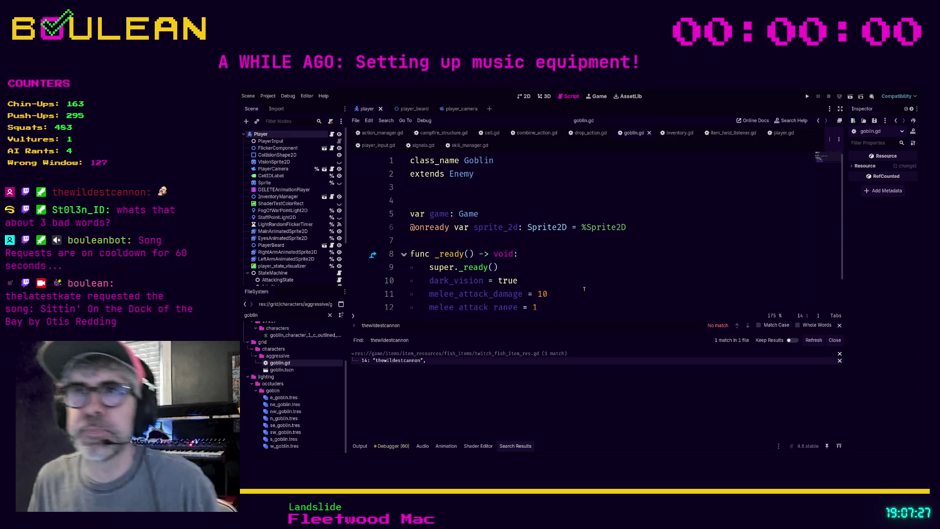
scroll(584, 290, "down", 1)
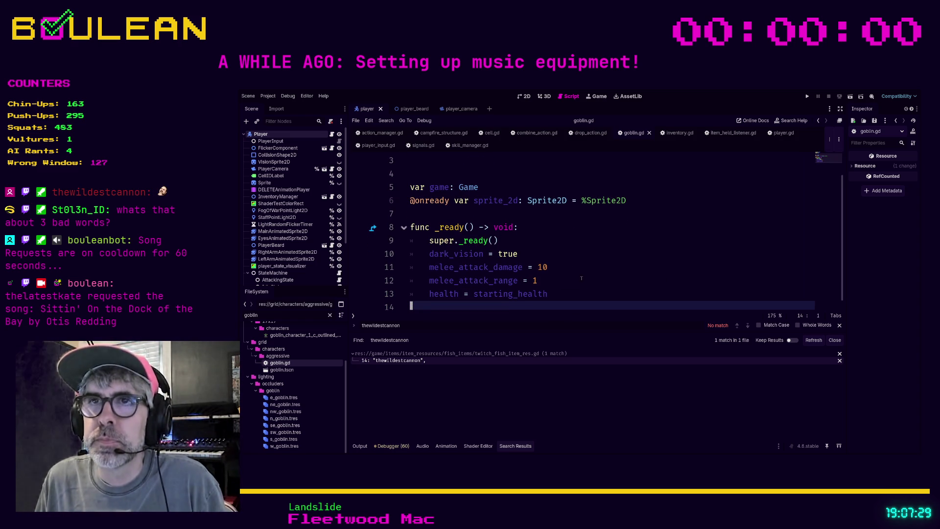
scroll(489, 235, "up", 1)
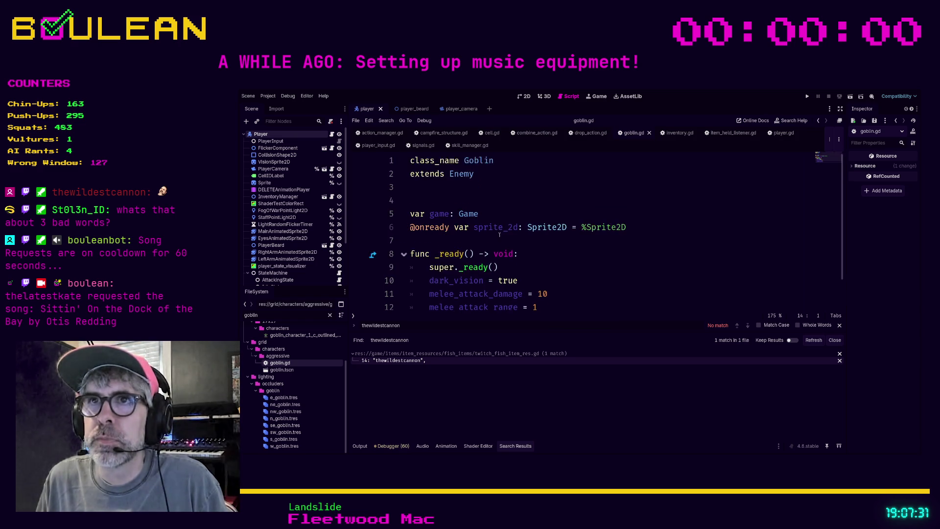
Step: Follow the Enemy reference into enemy.gd and read down to _check_for_player_in_melee_range
left_click(461, 177, "ctrl")
scroll(613, 255, "down", 3)
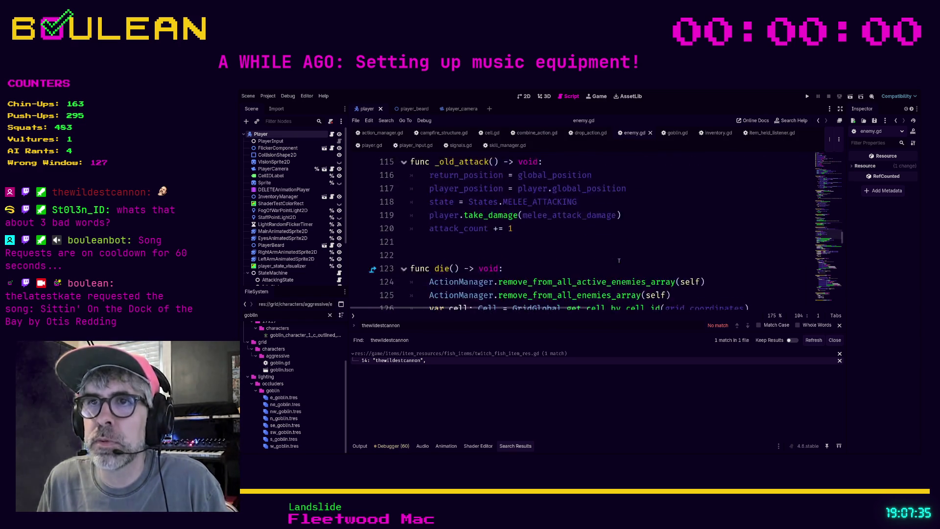
scroll(613, 255, "down", 9)
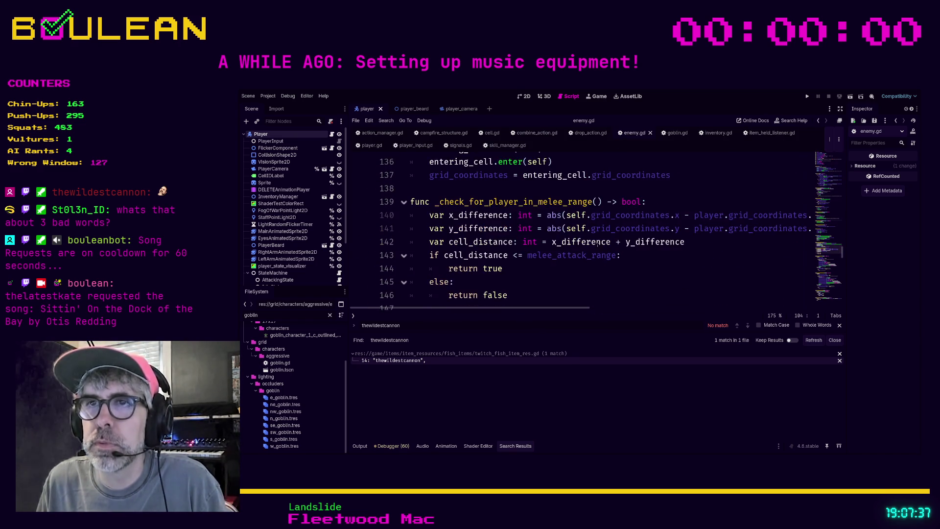
scroll(592, 241, "down", 5)
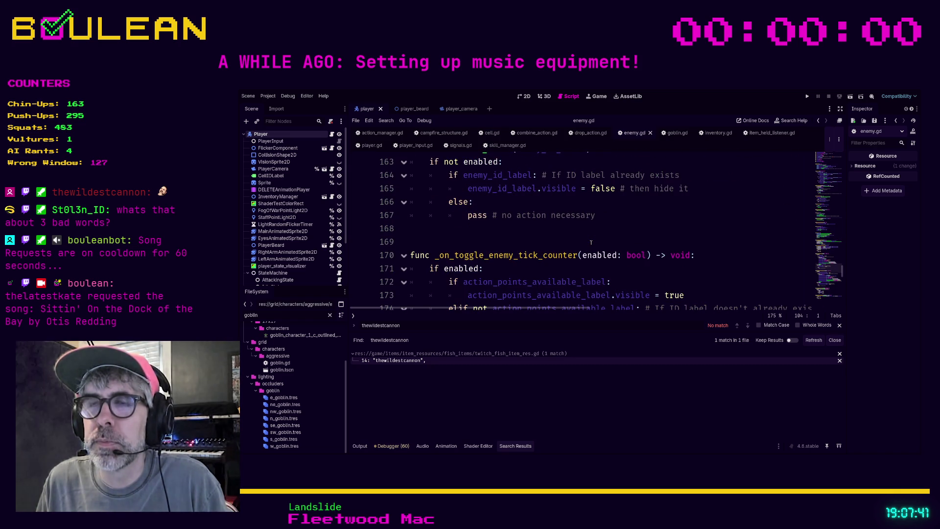
scroll(591, 243, "up", 1)
left_click(590, 243)
scroll(590, 242, "up", 3)
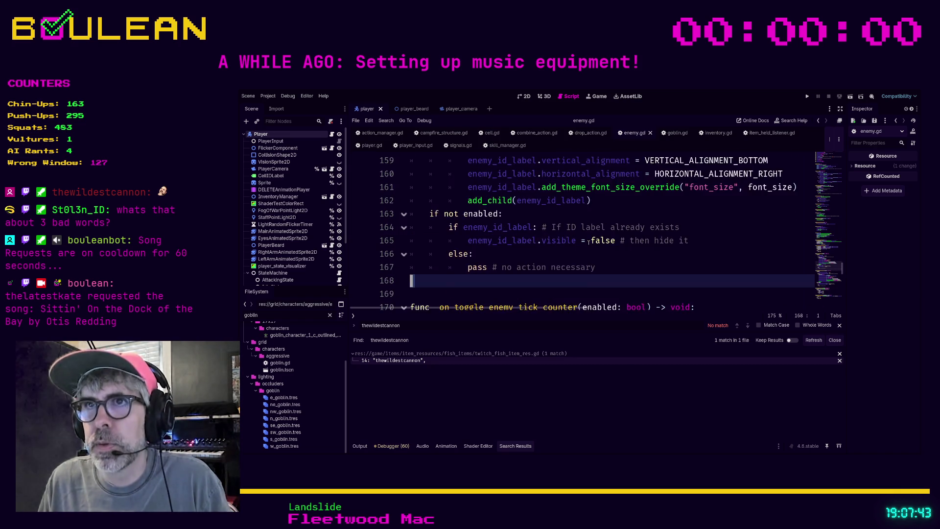
scroll(588, 242, "down", 1)
scroll(588, 242, "up", 5)
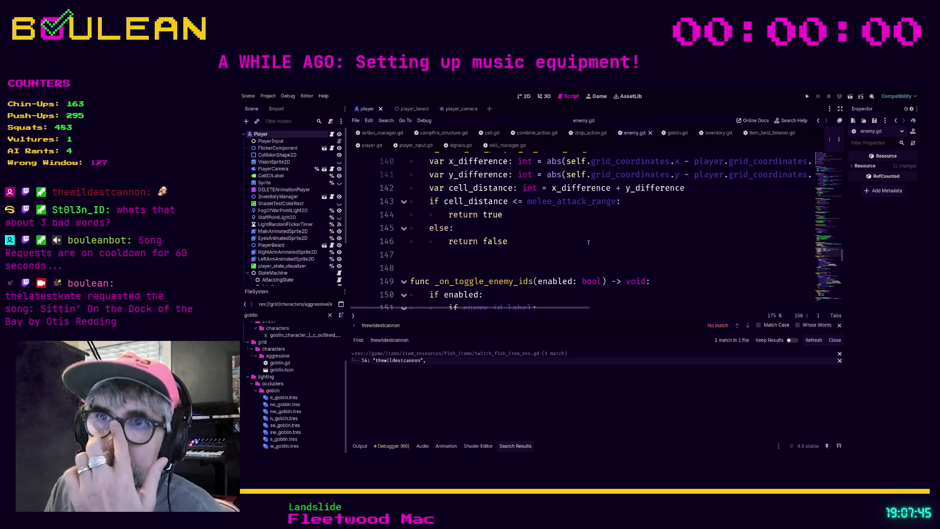
scroll(588, 242, "up", 2)
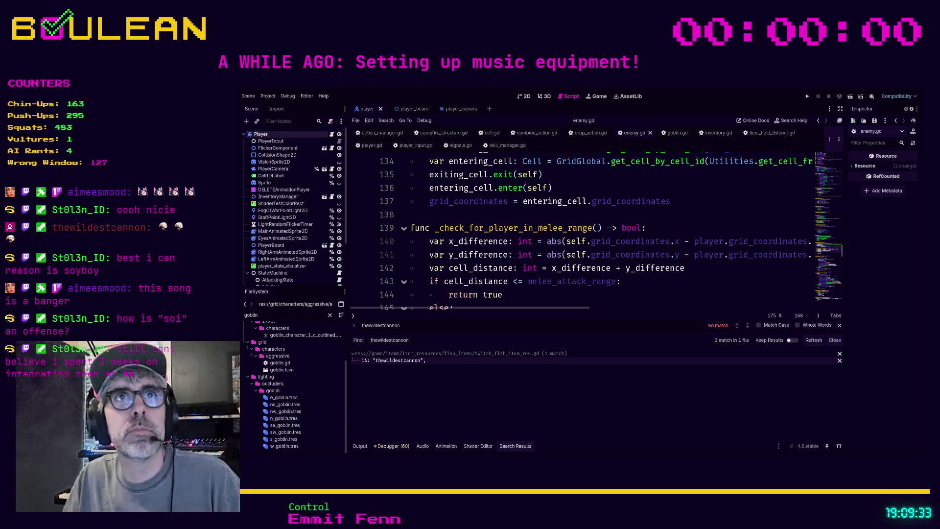
Step: Save the scripts, then filter FileSystem for 'action_ma' and open action_manager.gd
left_click(538, 302)
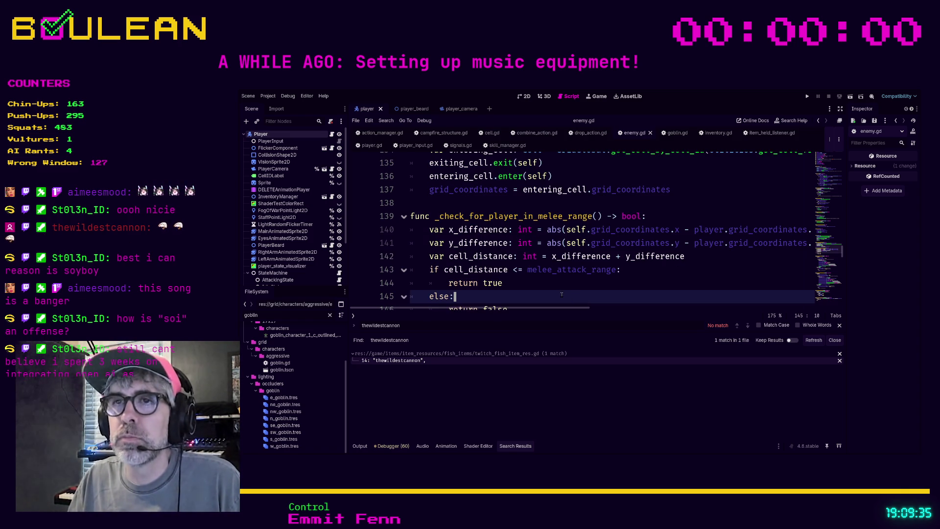
key("ctrl+s")
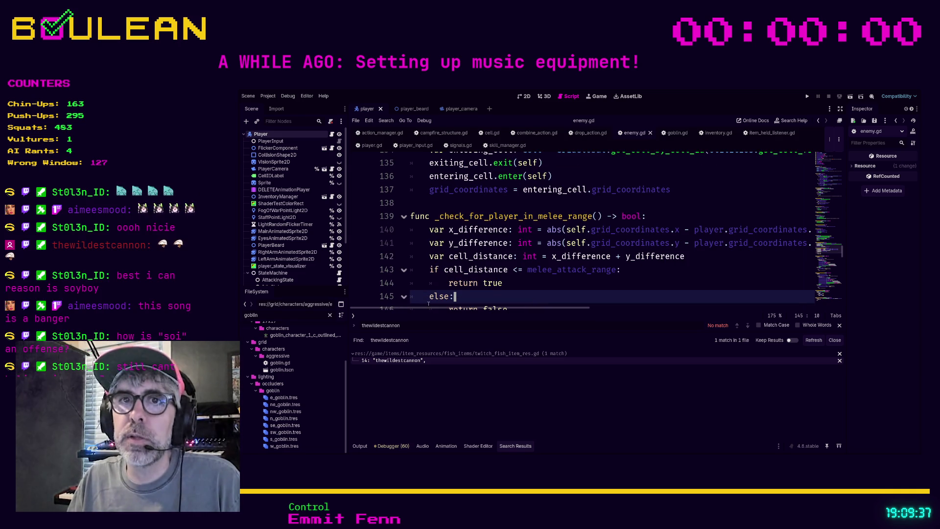
double_click(311, 317)
type("actionm")
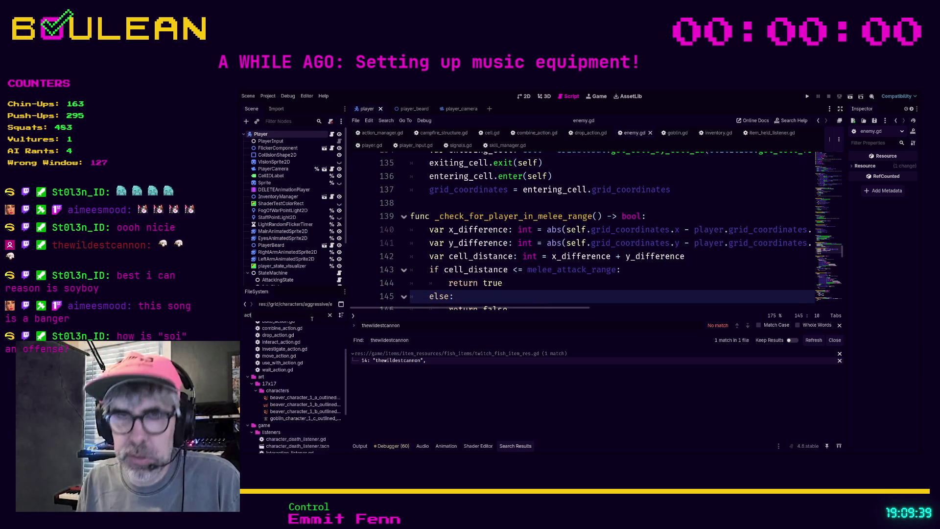
key("BackSpace")
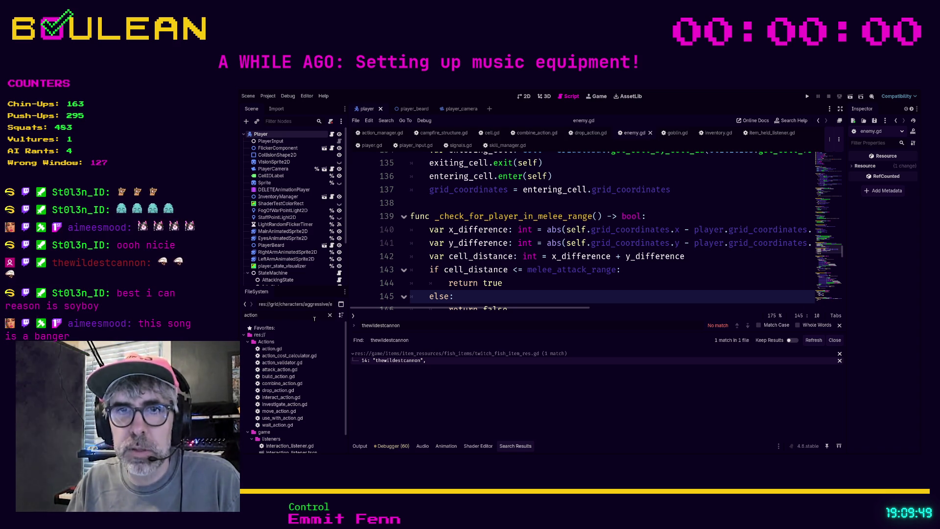
type("_ma")
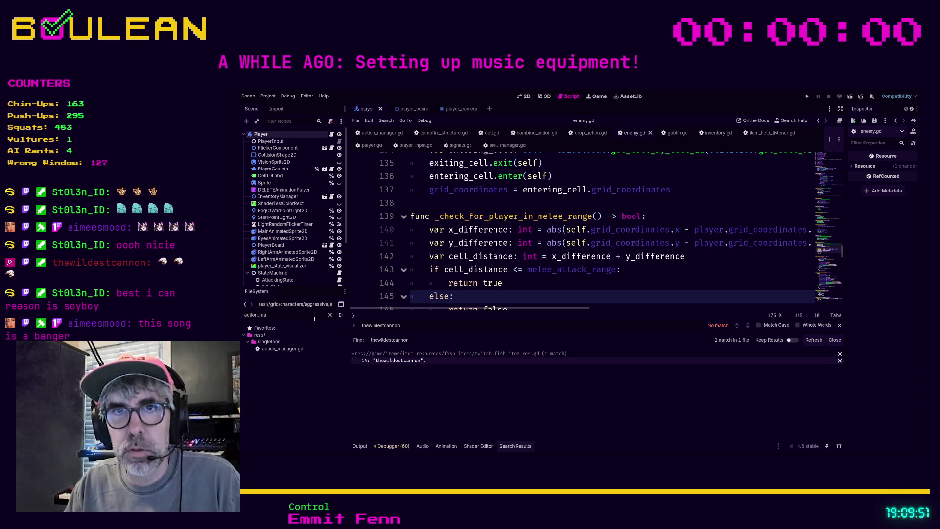
double_click(273, 349)
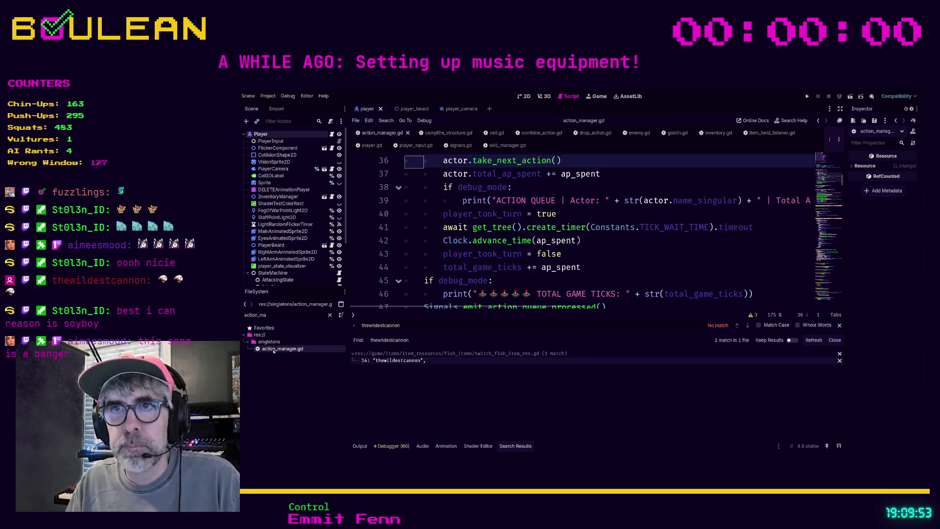
Step: Remove the stray 1 from the PROCESS QUEUE print and jump to take_next_action in character.gd
scroll(563, 242, "up", 2)
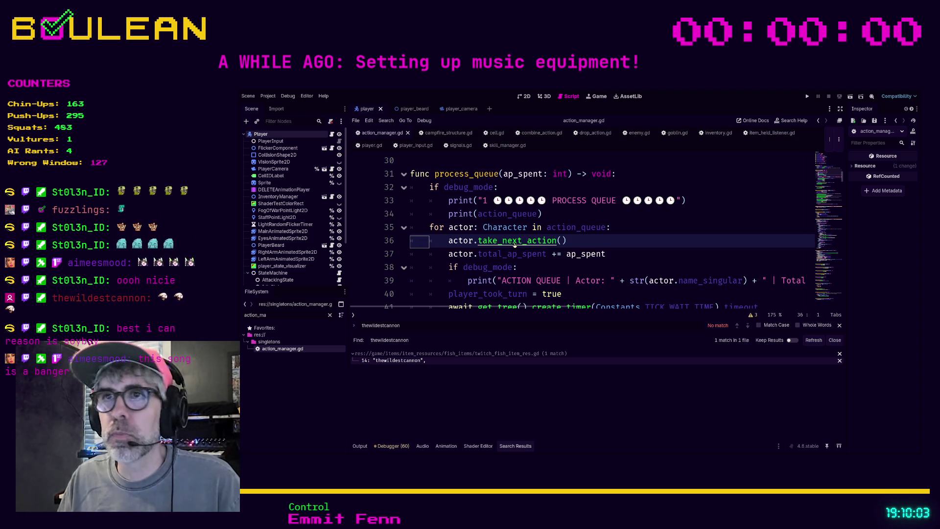
key("ctrl+z")
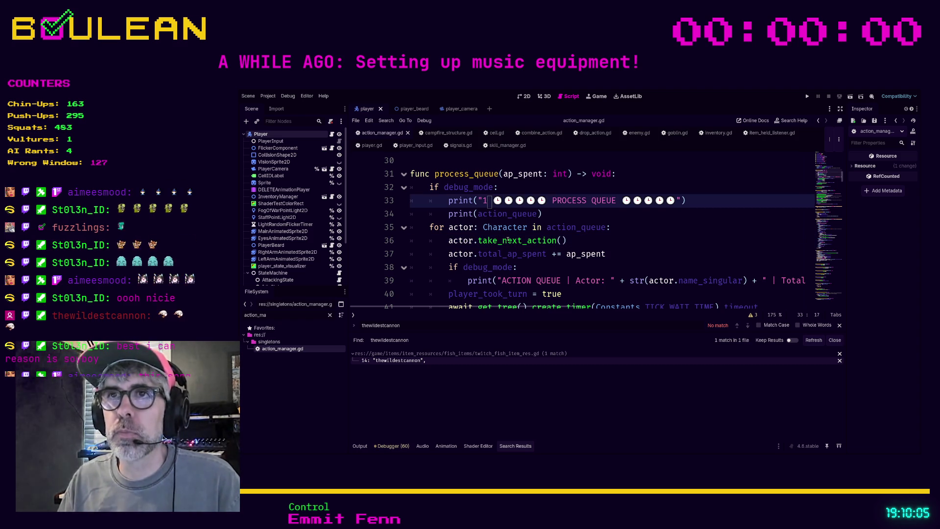
key("BackSpace")
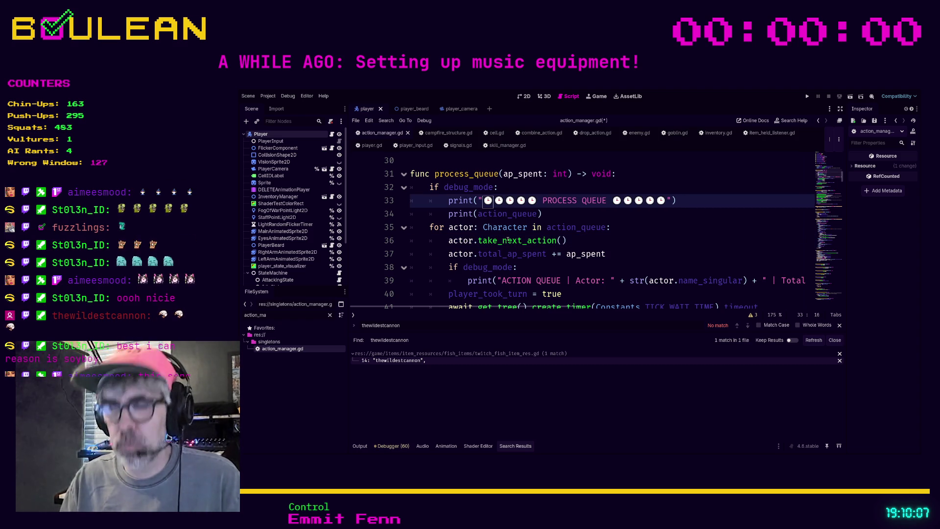
left_click(509, 240, "ctrl")
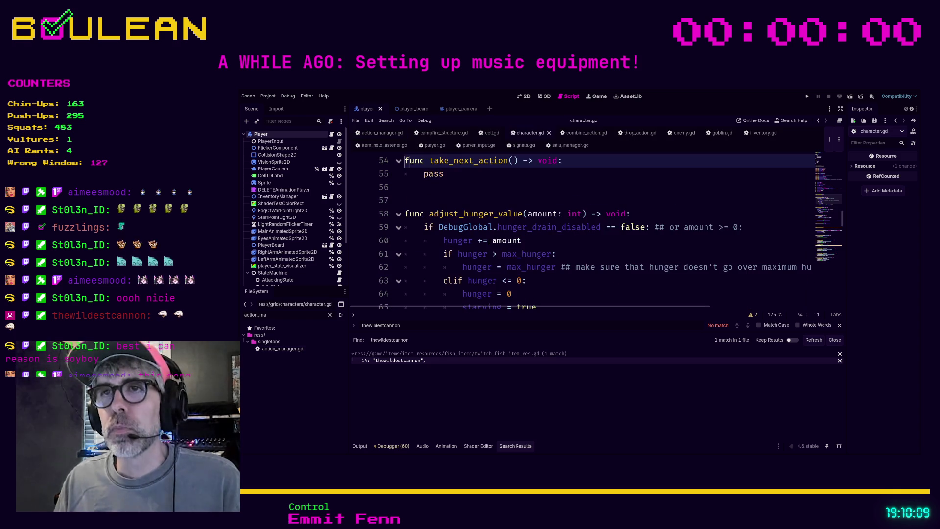
Step: Delete the commented-out STARTING constants from character.gd
scroll(485, 179, "up", 6)
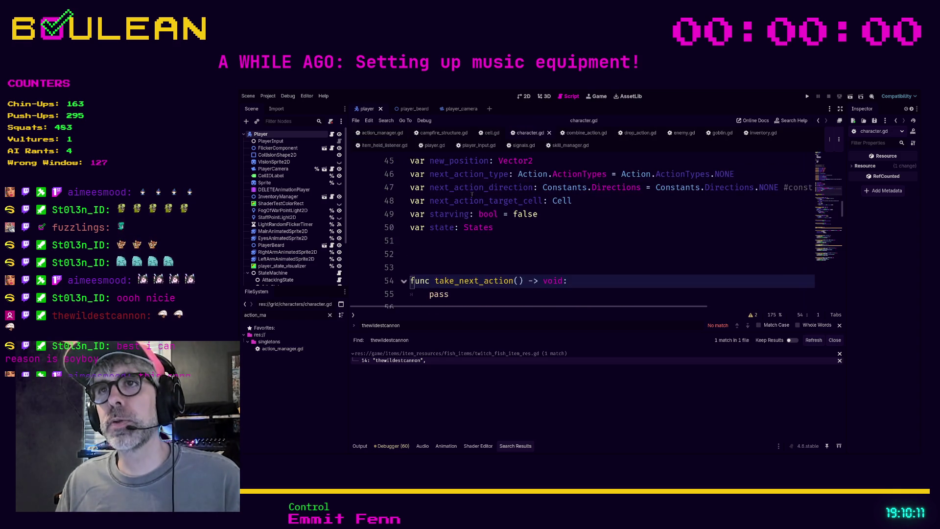
scroll(472, 194, "up", 9)
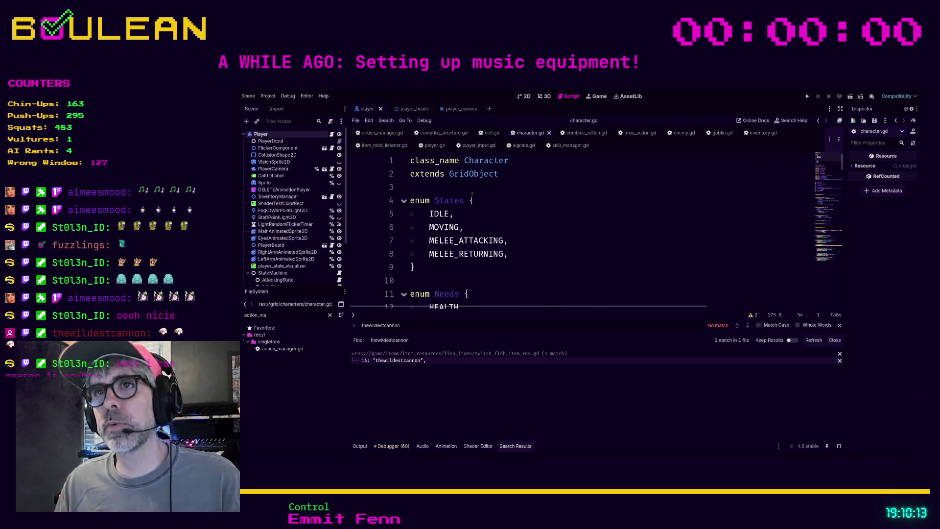
scroll(466, 199, "down", 2)
left_click(439, 251)
key("shift+Up")
key("shift+Up")
key("shift+Up")
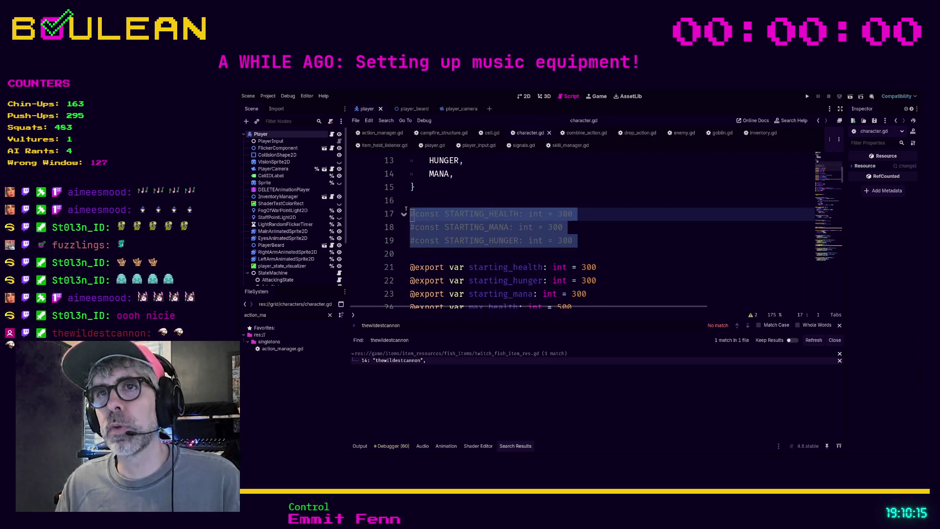
key("Delete")
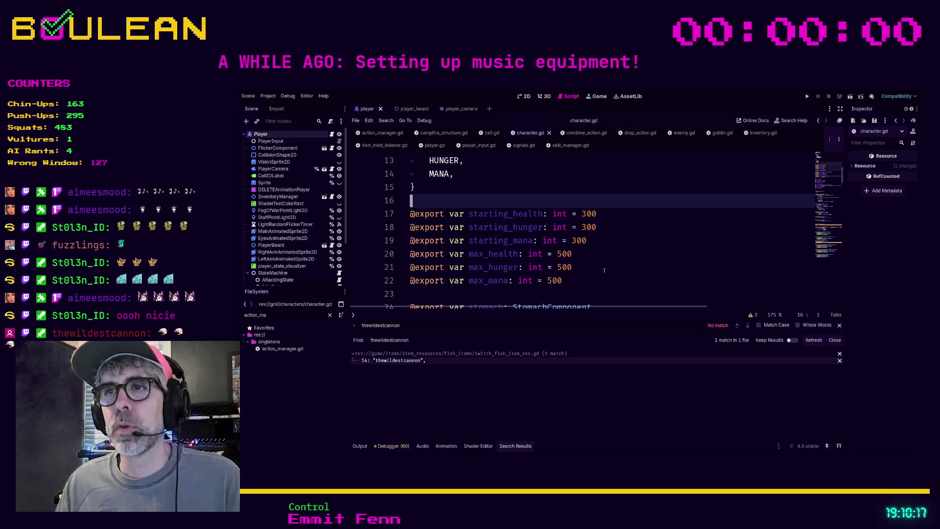
Step: Search character.gd for 'take_n' to locate the take_next_action function
left_click(587, 281)
scroll(606, 250, "down", 3)
scroll(606, 249, "down", 9)
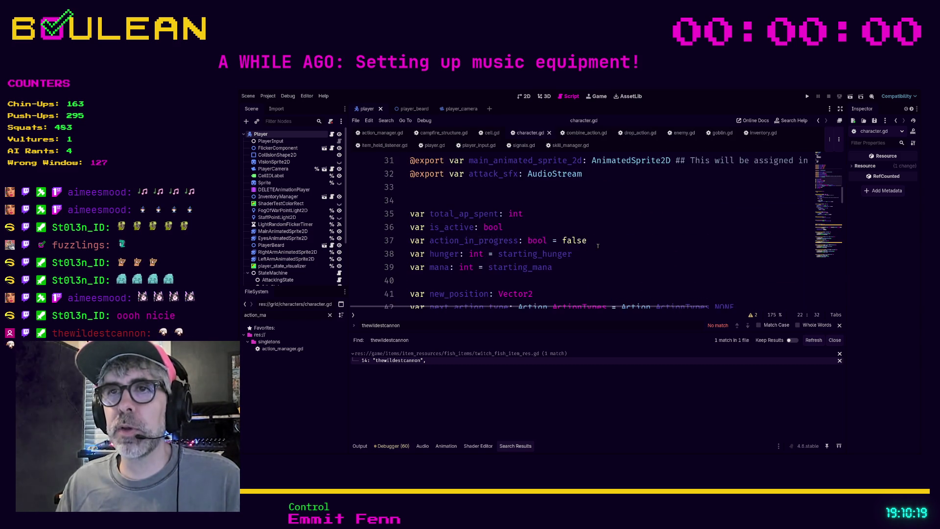
scroll(592, 246, "down", 12)
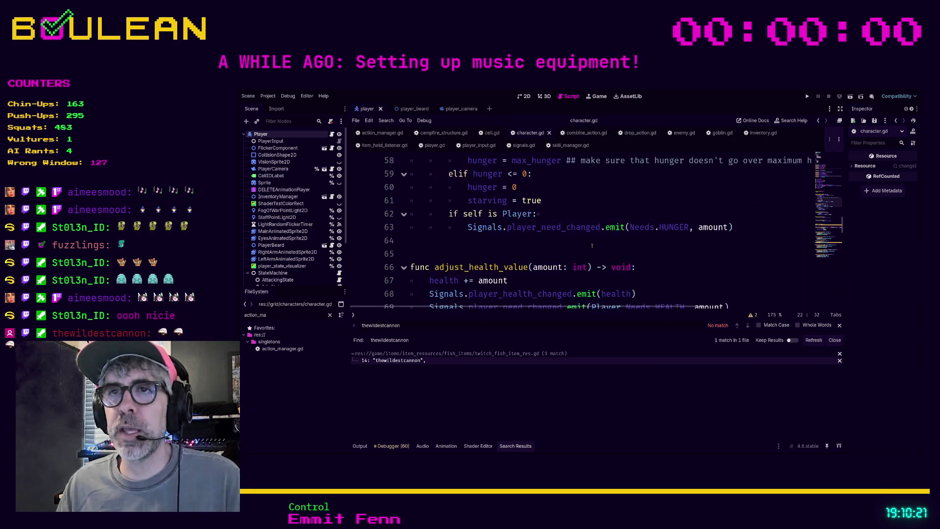
scroll(592, 246, "down", 1)
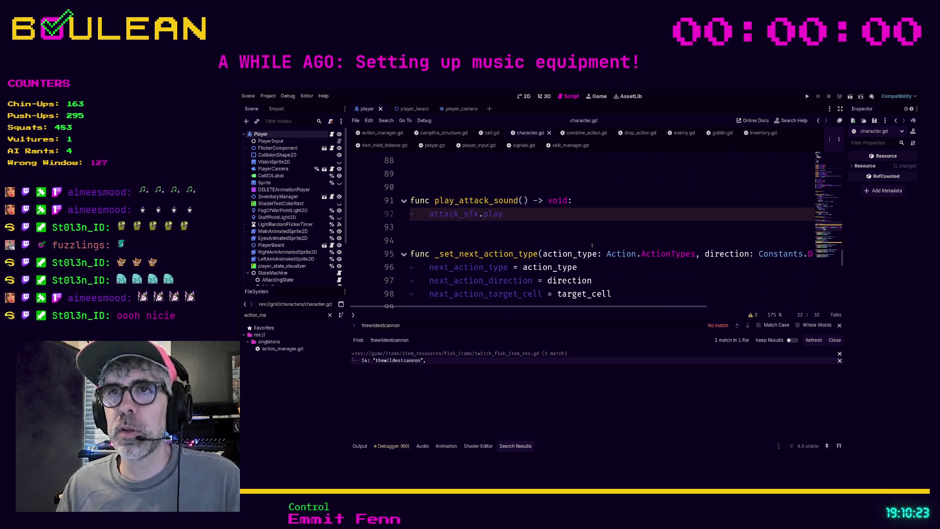
left_click(582, 242)
key("ctrl+f")
type("take_n")
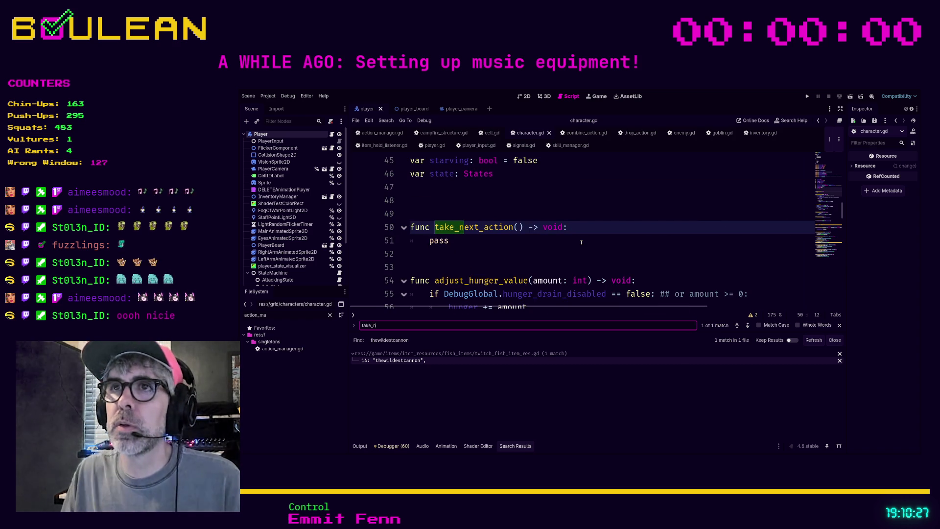
left_click(673, 136)
Step: Search enemy.gd for 'take_next' and read its take_next_action function
left_click(596, 210)
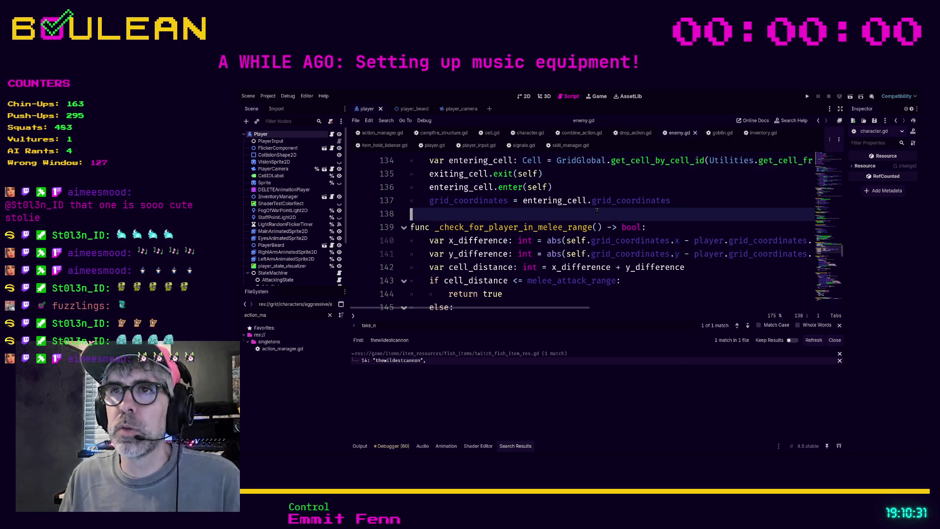
key("ctrl+f")
type("take_ne")
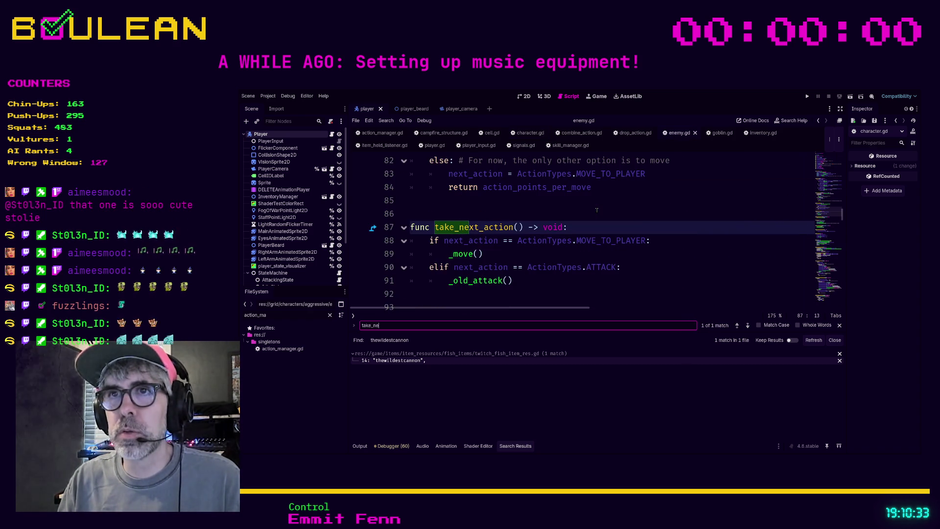
type("xt")
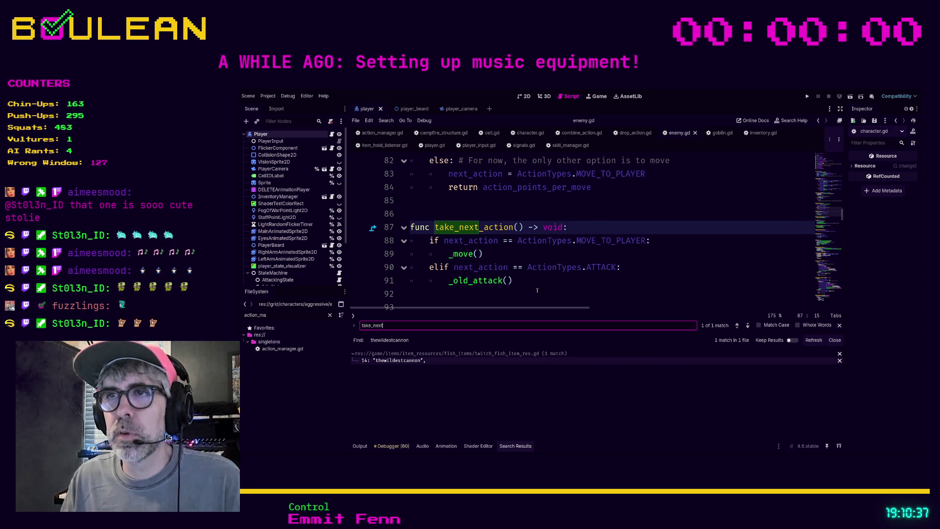
left_click(545, 296)
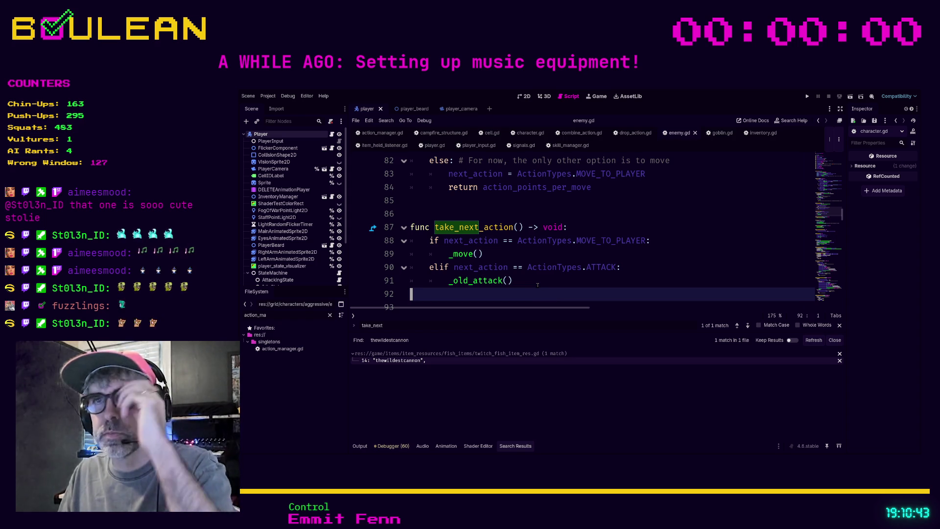
scroll(537, 285, "down", 1)
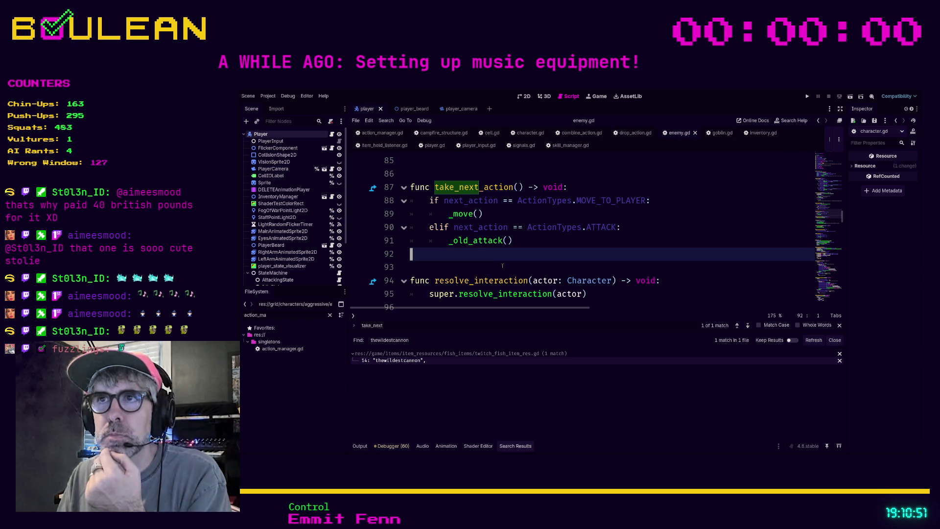
scroll(502, 266, "up", 1)
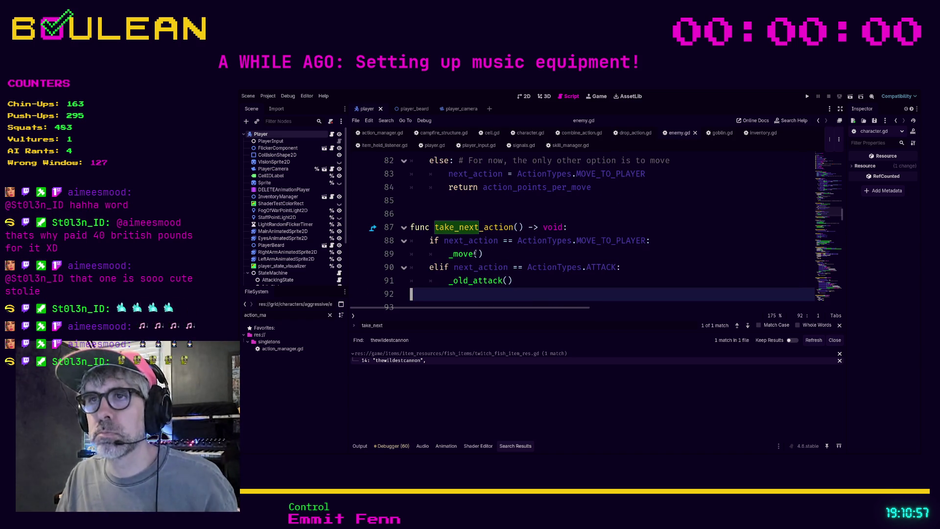
Step: Jump to the ActionTypes enum definition and review its values
left_click(543, 240, "ctrl")
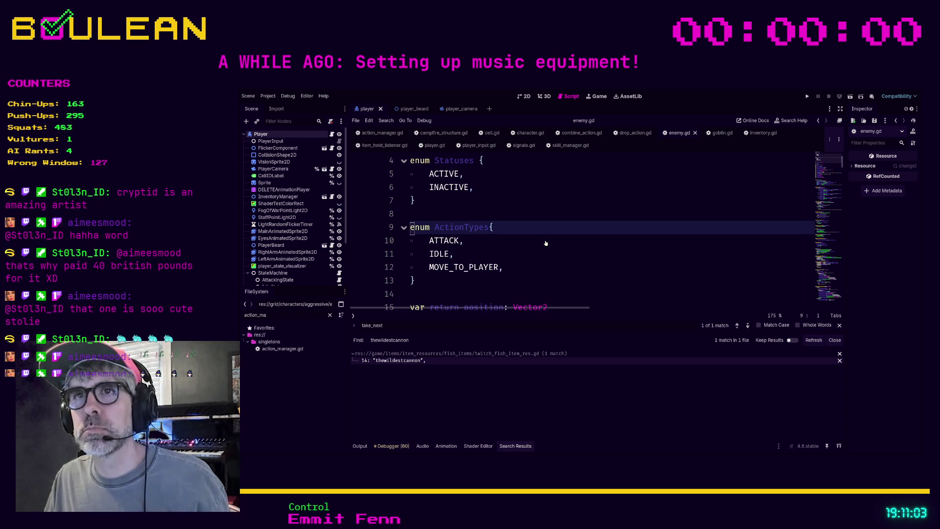
scroll(545, 242, "up", 1)
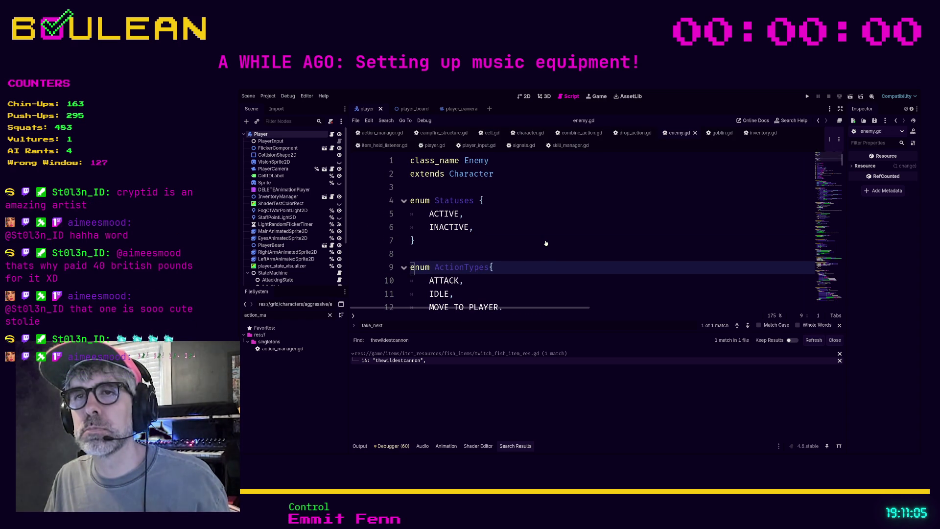
scroll(545, 240, "down", 1)
scroll(545, 240, "up", 1)
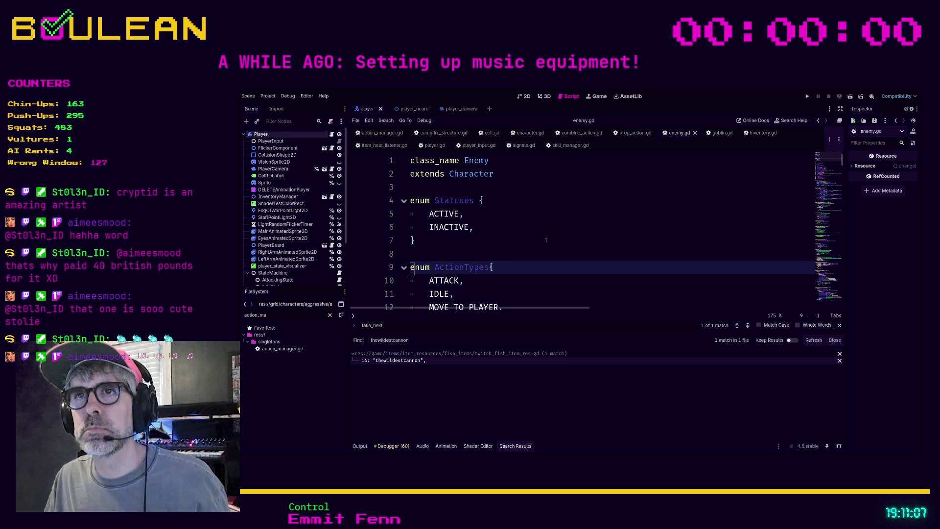
scroll(554, 236, "down", 2)
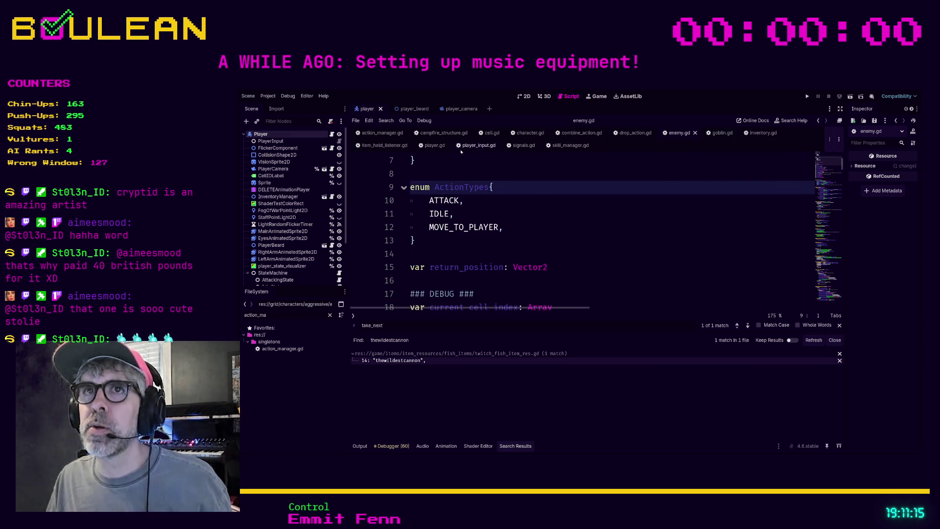
left_click(382, 133)
Step: Jump to the action_queue declaration and review the AP cost variables above it
left_click(619, 235)
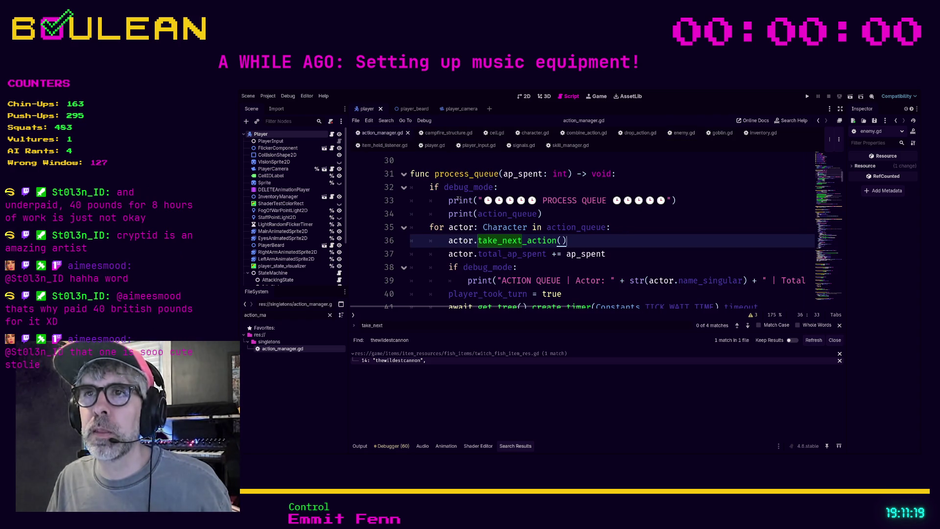
left_click(567, 228, "ctrl")
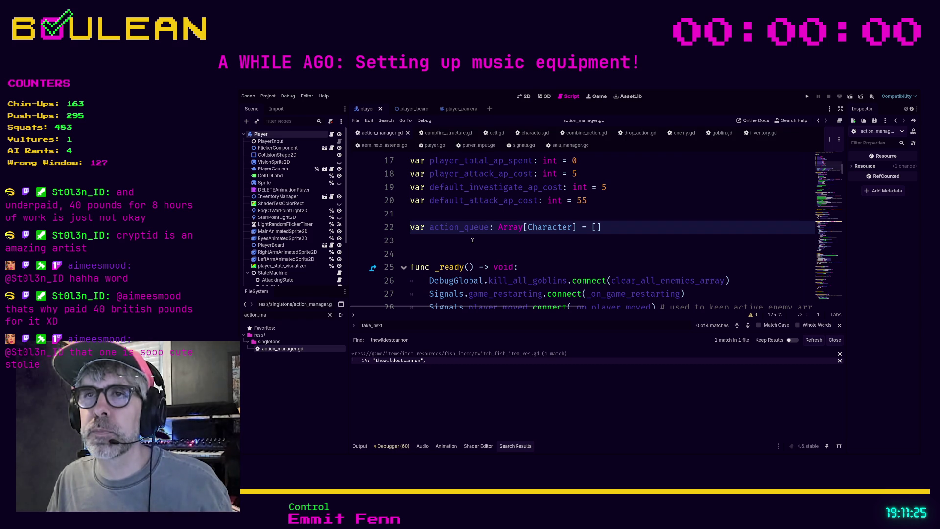
scroll(472, 240, "down", 3)
scroll(473, 240, "down", 2)
scroll(473, 239, "up", 5)
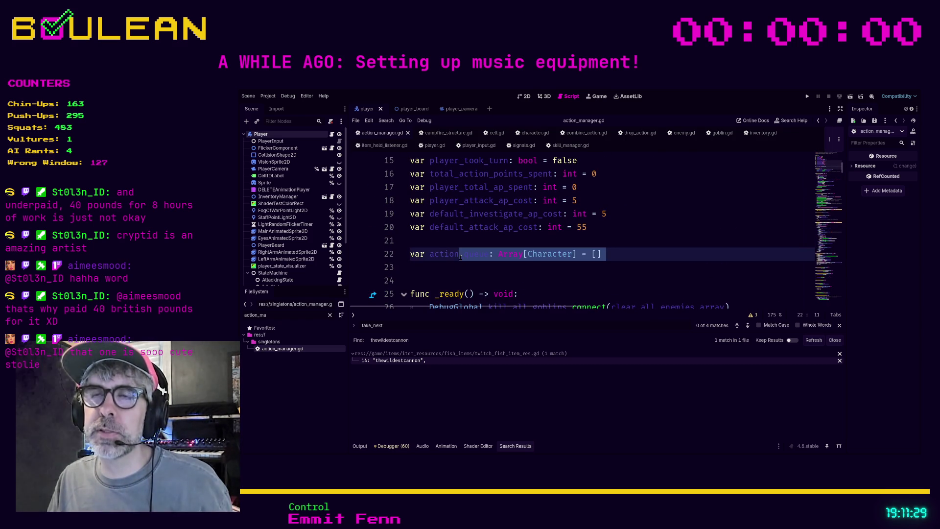
left_click(433, 268)
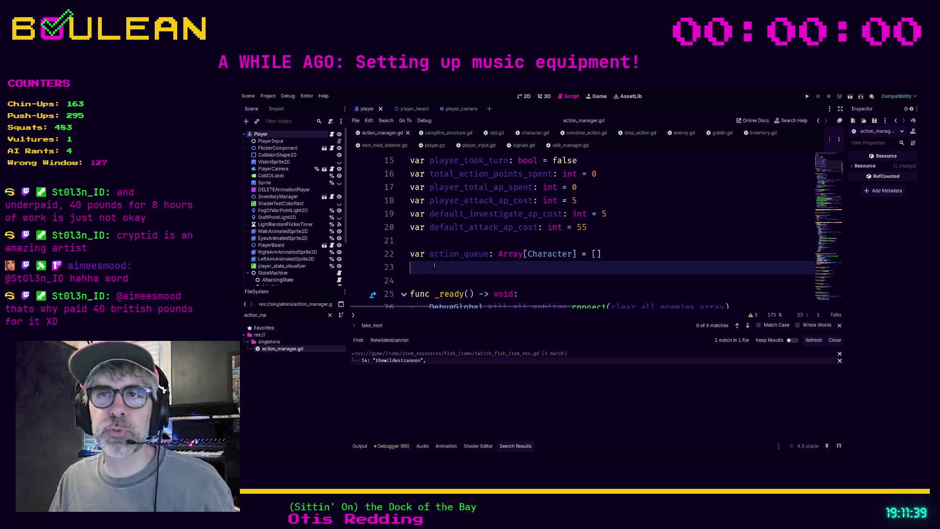
left_click(428, 278)
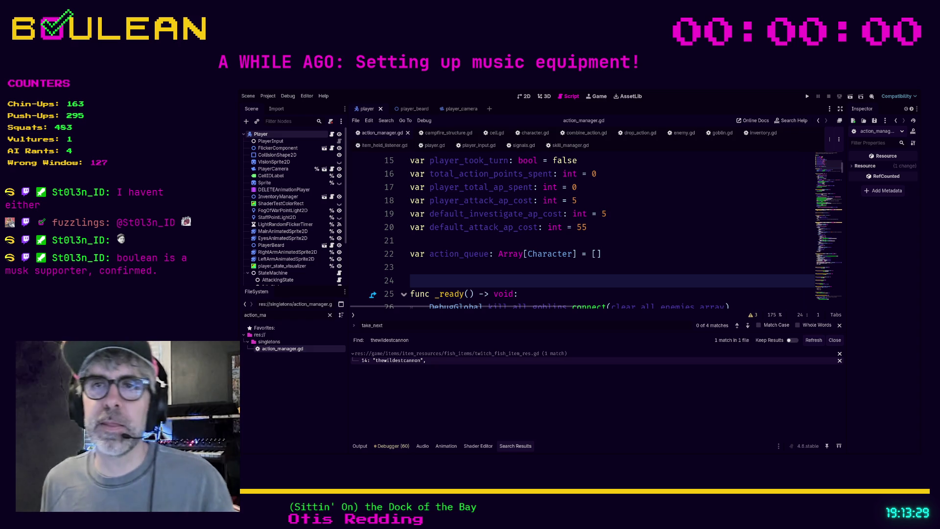
left_click(452, 269)
Step: Remove and re-insert the blank line after the action_queue declaration
scroll(514, 233, "down", 2)
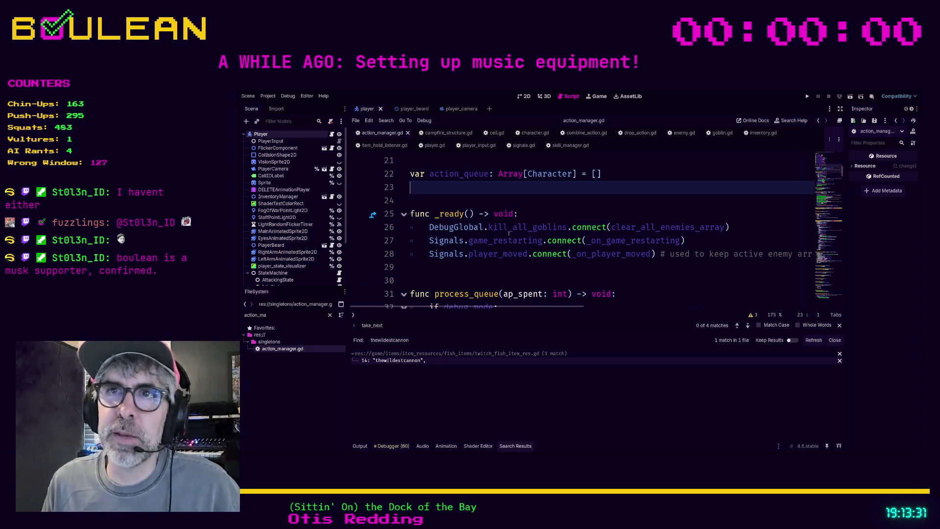
key("BackSpace")
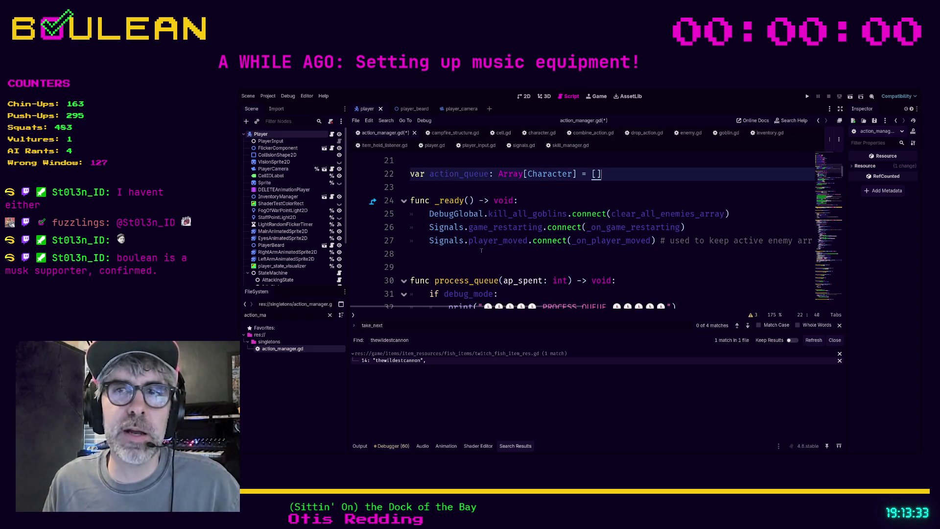
left_click(446, 265)
key("Up")
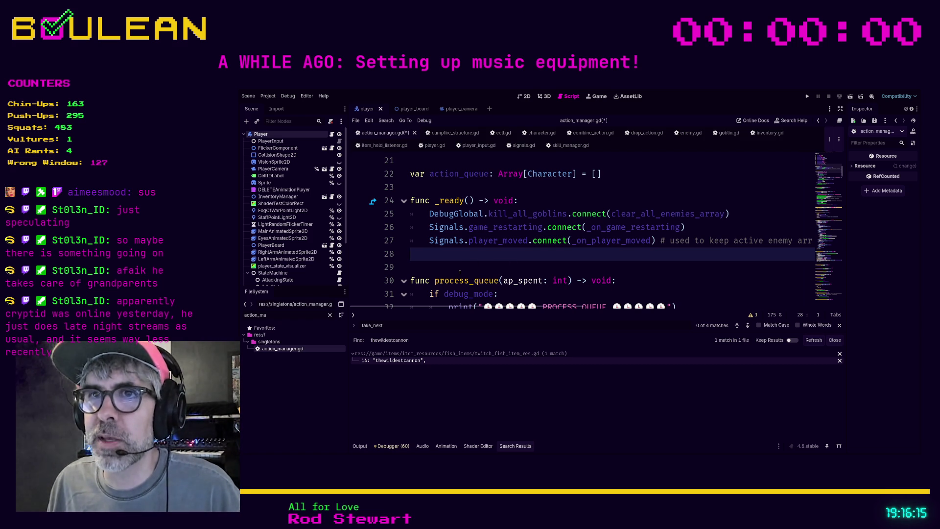
key("Down")
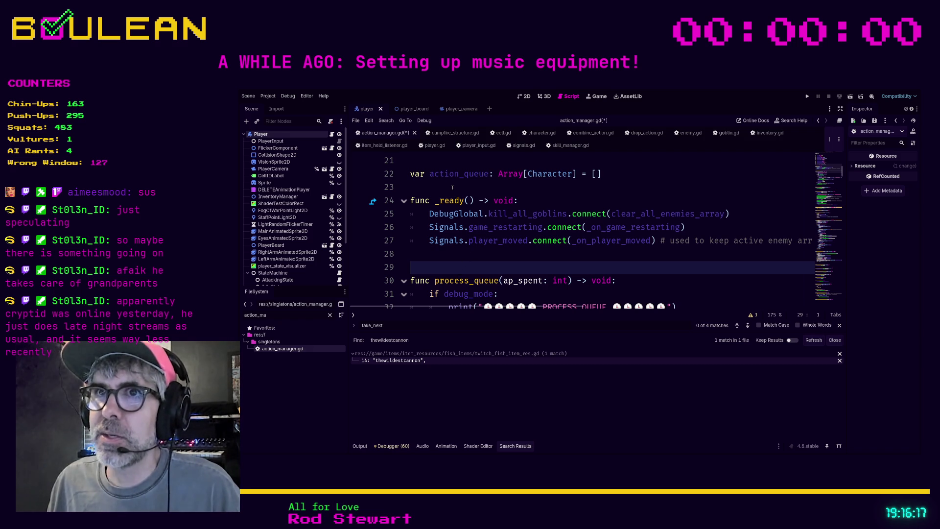
key("Up")
key("Up")
key("Up")
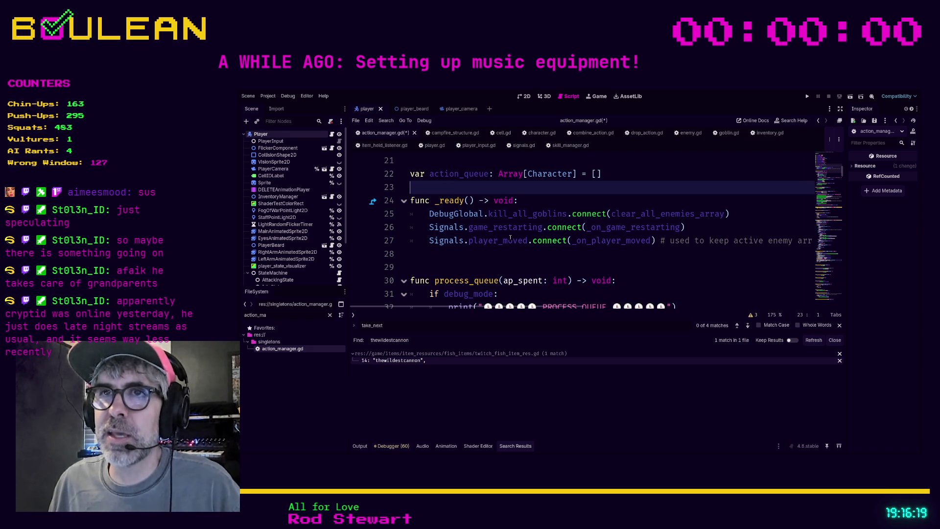
key("Return")
key("Up")
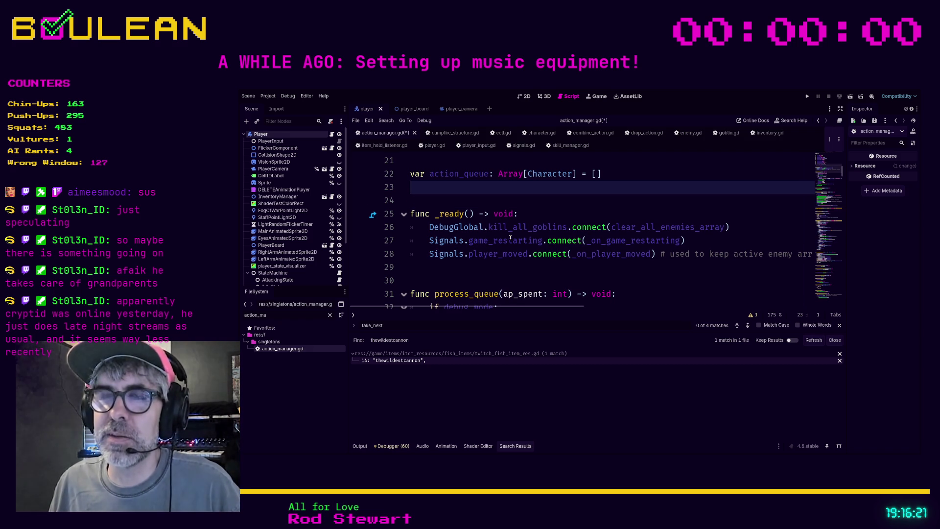
Step: Save action_manager.gd
scroll(443, 262, "down", 2)
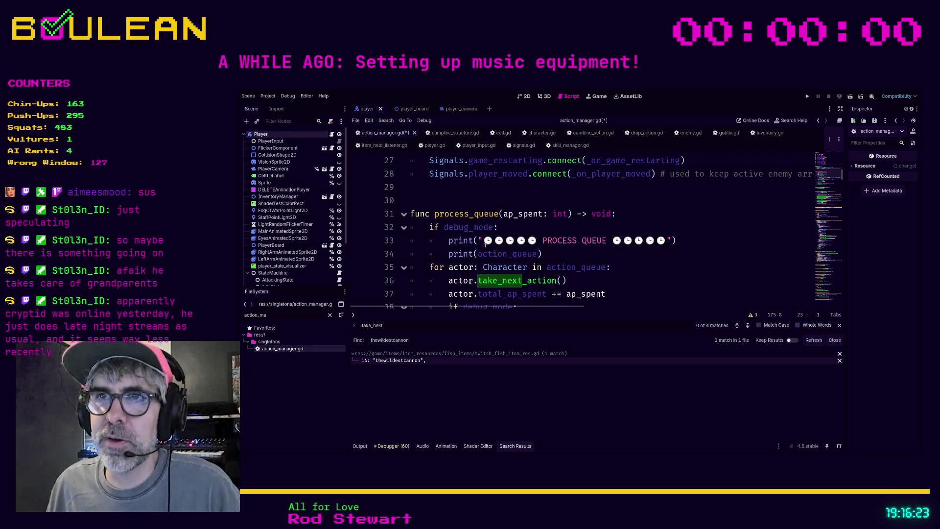
scroll(475, 247, "down", 2)
left_click(594, 289)
key("ctrl+s")
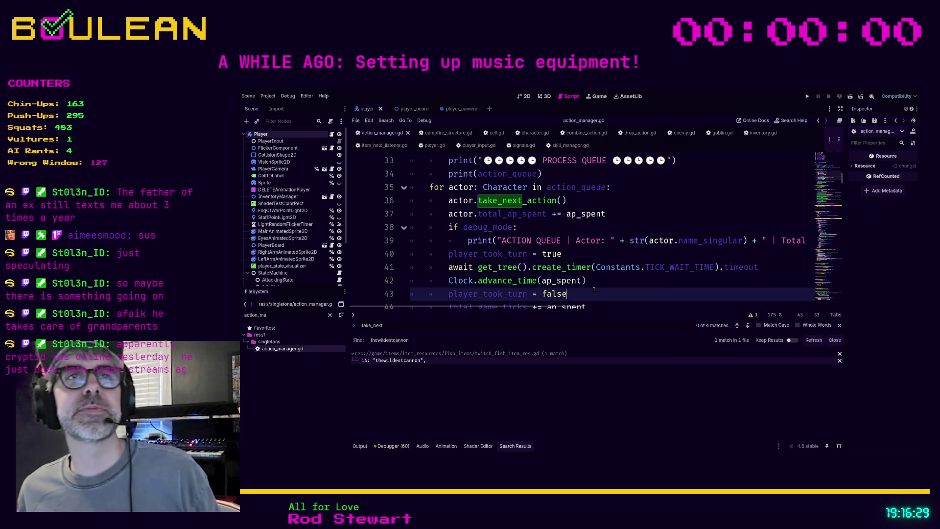
Step: Read through process_queue and add_to_action_queue down to increment_actions
scroll(593, 286, "down", 2)
left_click(591, 284)
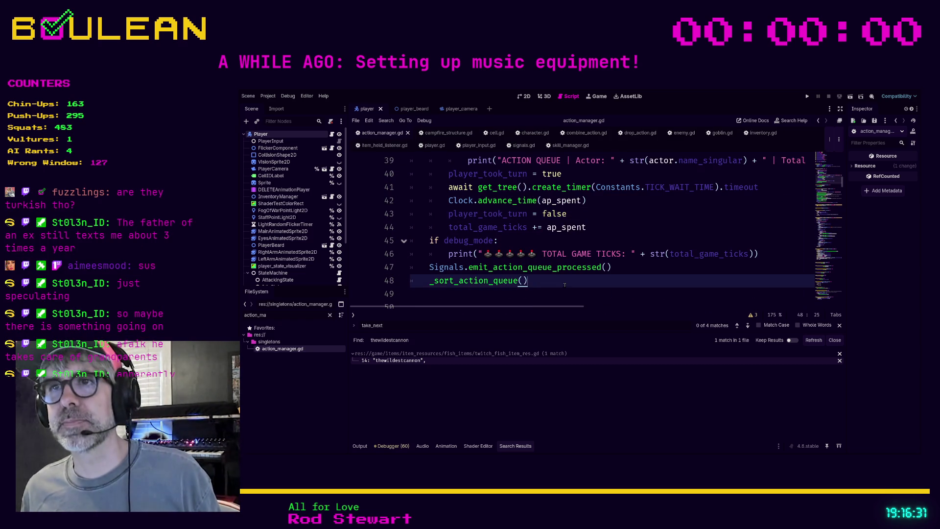
key("Down")
scroll(615, 253, "down", 1)
scroll(615, 253, "up", 1)
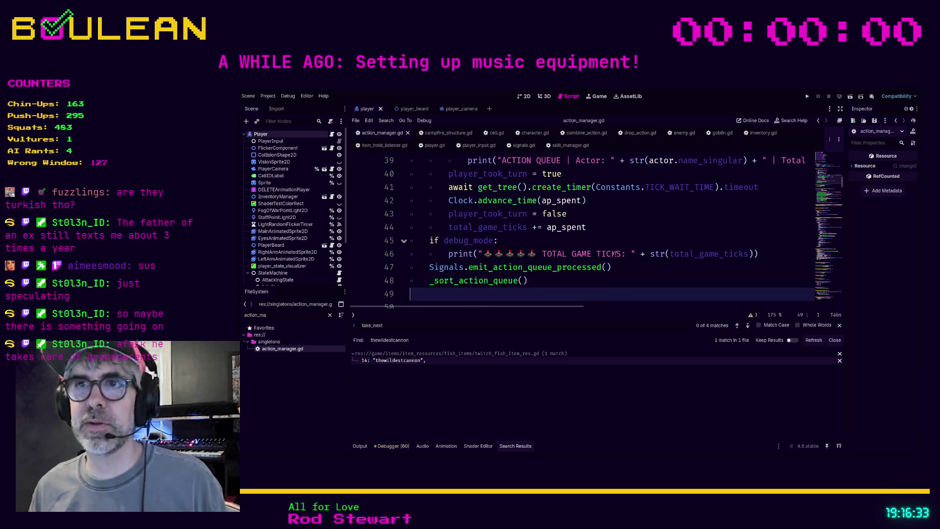
scroll(658, 219, "down", 3)
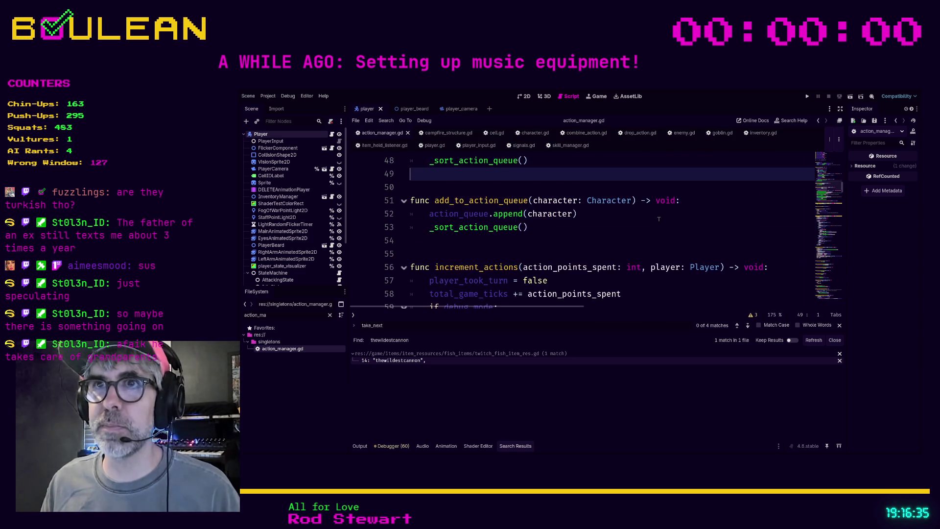
scroll(658, 219, "up", 2)
left_click(580, 267)
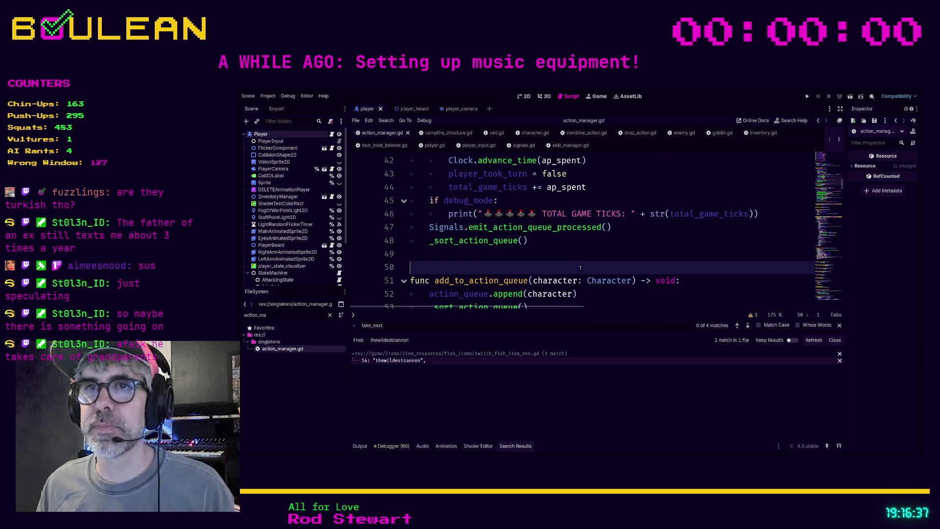
scroll(588, 253, "down", 2)
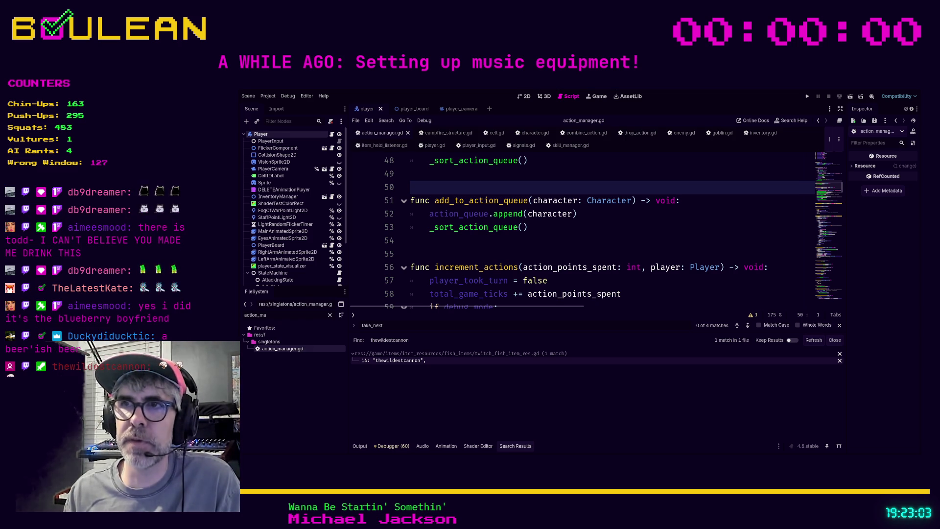
Step: Place the caret on empty line 54 of action_manager.gd
left_click(541, 244)
Step: Move the caret between empty lines 55 and 54 in action_manager.gd
left_click(541, 250)
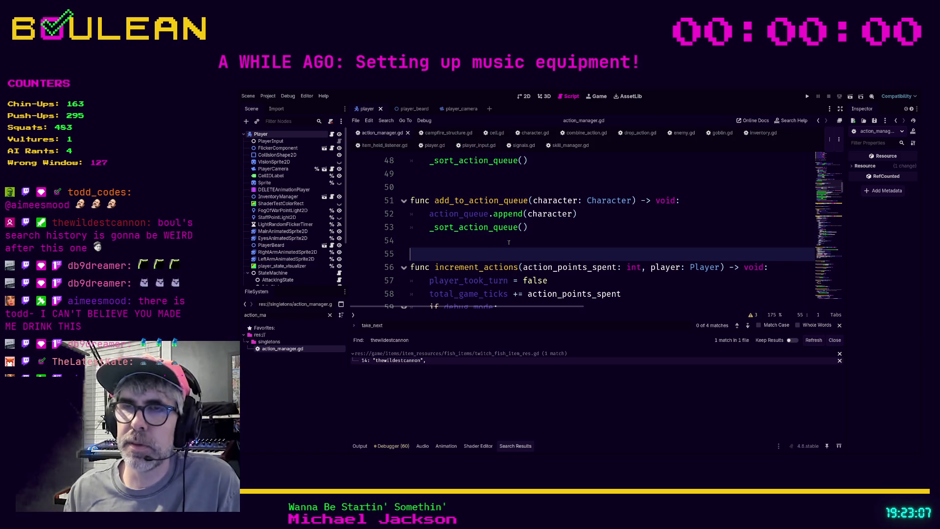
left_click(506, 244)
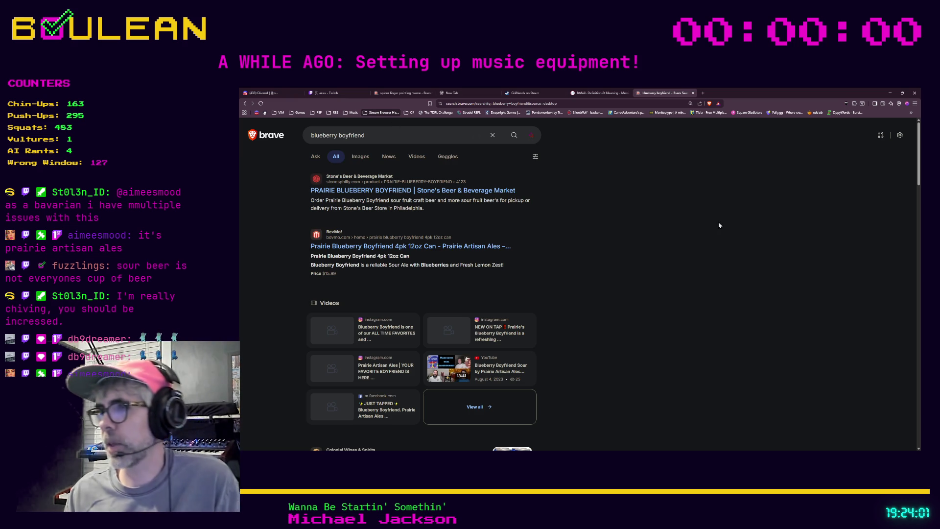
Step: Minimize Brave to bring back action_manager.gd in the Godot script editor
left_click(891, 95)
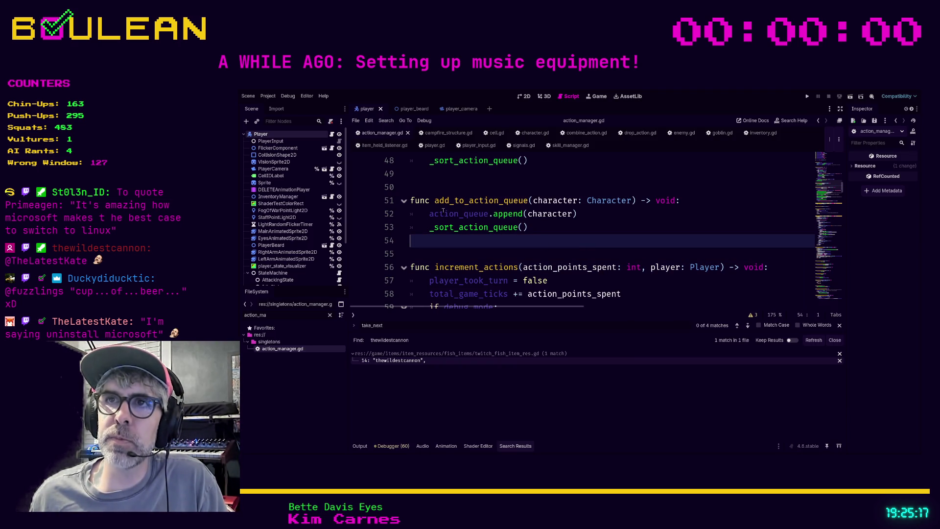
Step: Select the word action_queue on line 52 of add_to_action_queue
left_click_drag(459, 214, 464, 200)
double_click(459, 213)
left_click(461, 252)
double_click(457, 213)
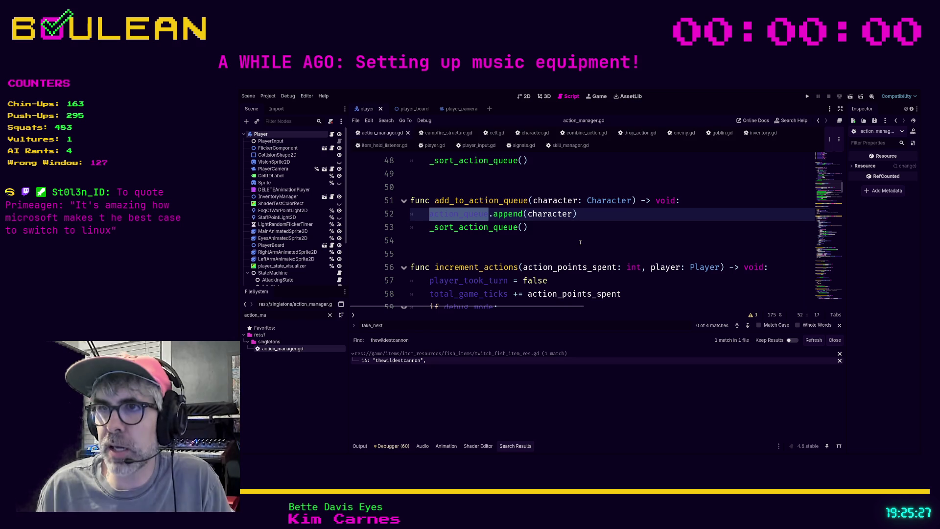
Step: Search all project scripts for add_to_action_queue and open the player.gd match
key("ctrl+shift+f")
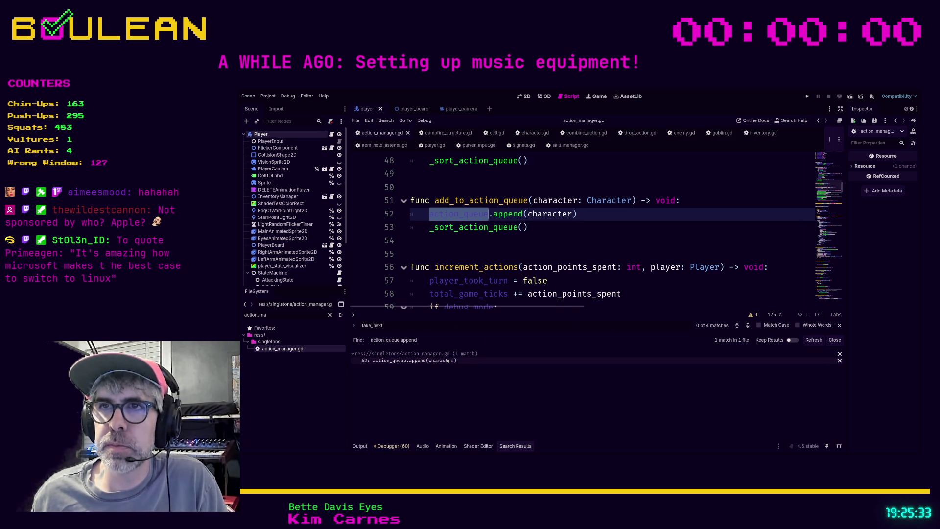
left_click(498, 247)
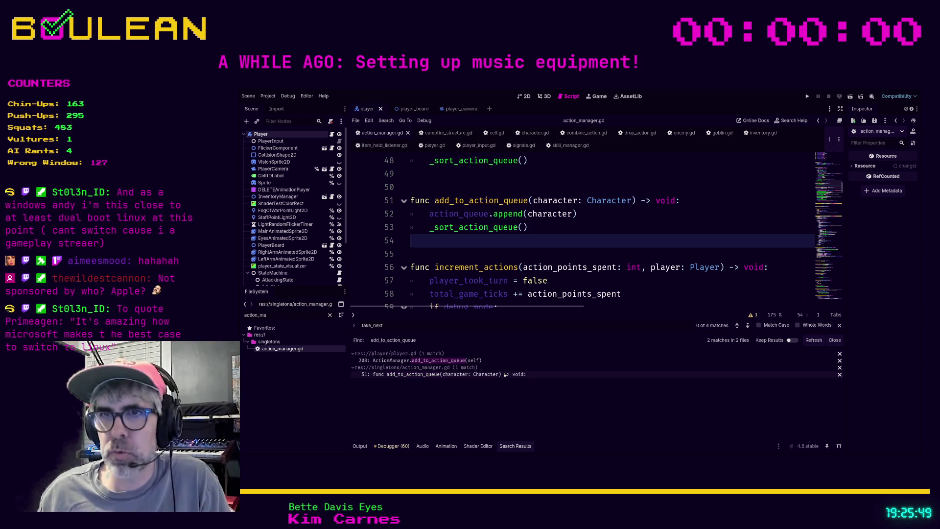
left_click(472, 360)
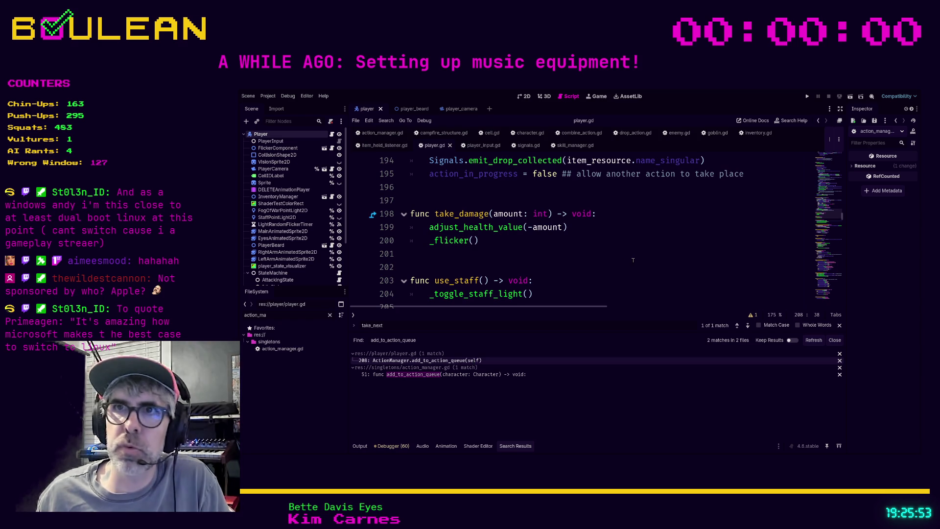
Step: Select the ActionManager.add_to_action_queue(self) call on player.gd line 208, then switch to enemy.gd
scroll(632, 260, "up", 1)
scroll(632, 260, "up", 2)
scroll(633, 260, "down", 4)
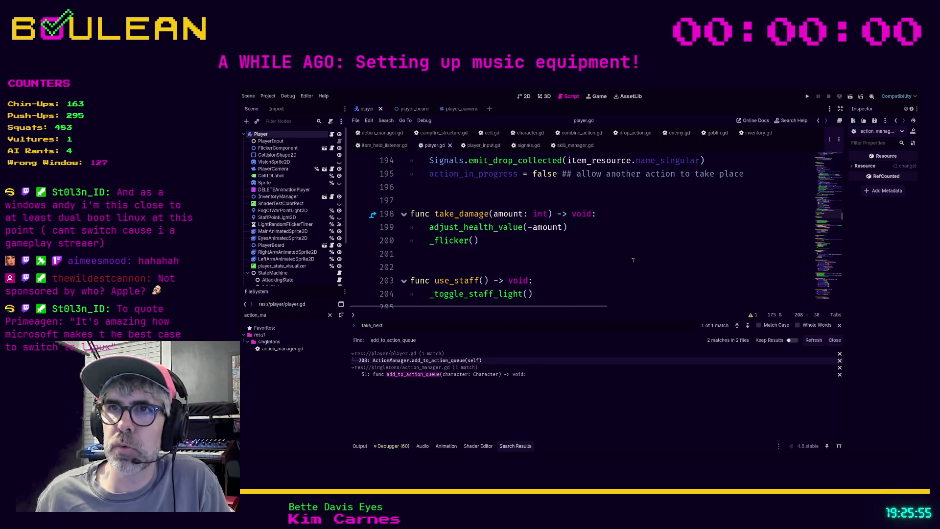
scroll(632, 260, "down", 2)
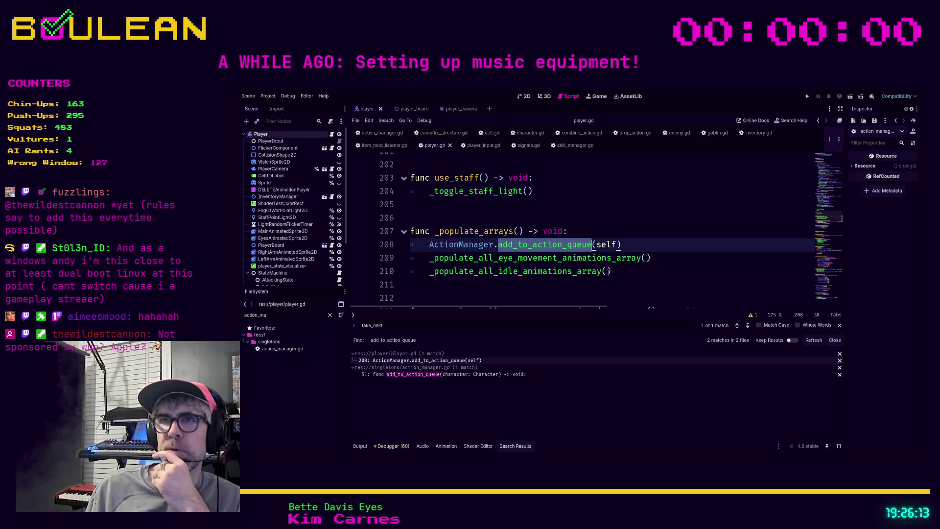
left_click(639, 245)
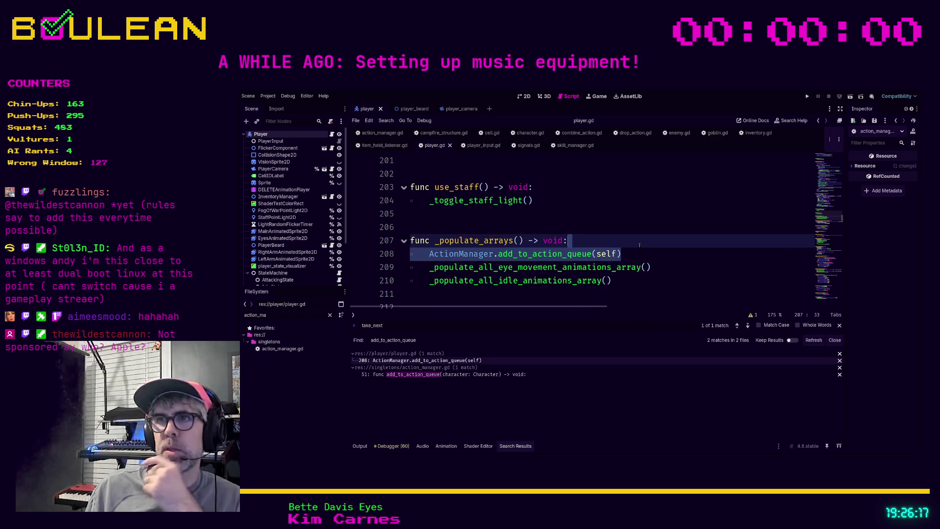
left_click(677, 289)
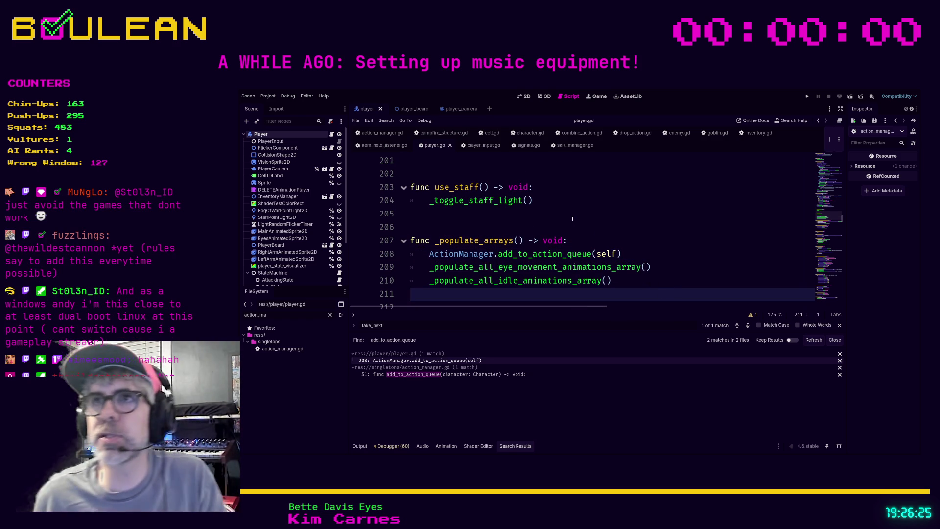
mouse_move(620, 253)
left_mouse_down()
mouse_move(430, 267)
mouse_move(423, 255)
left_mouse_up()
key("ctrl+c")
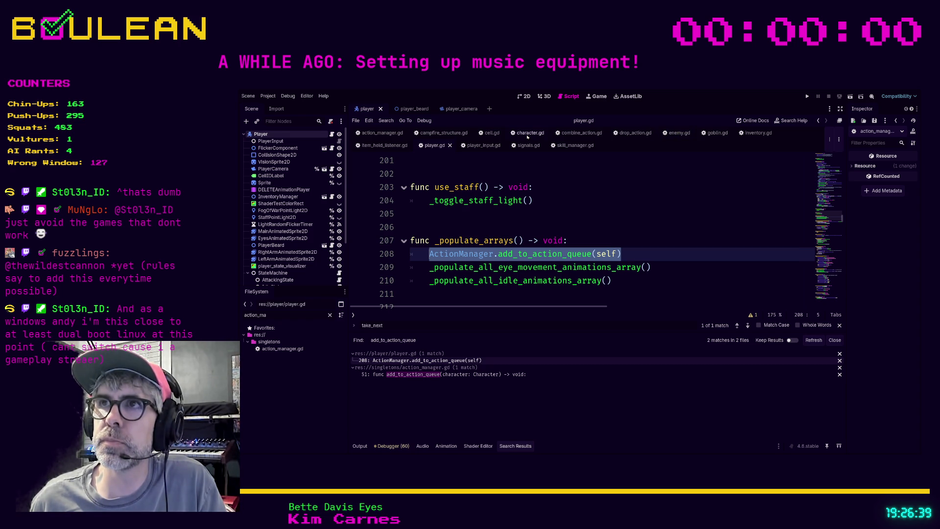
left_click(677, 136)
Step: Paste ActionManager.add_to_action_queue(self) on line 44 after the _ready signal connects and save
scroll(554, 183, "up", 2)
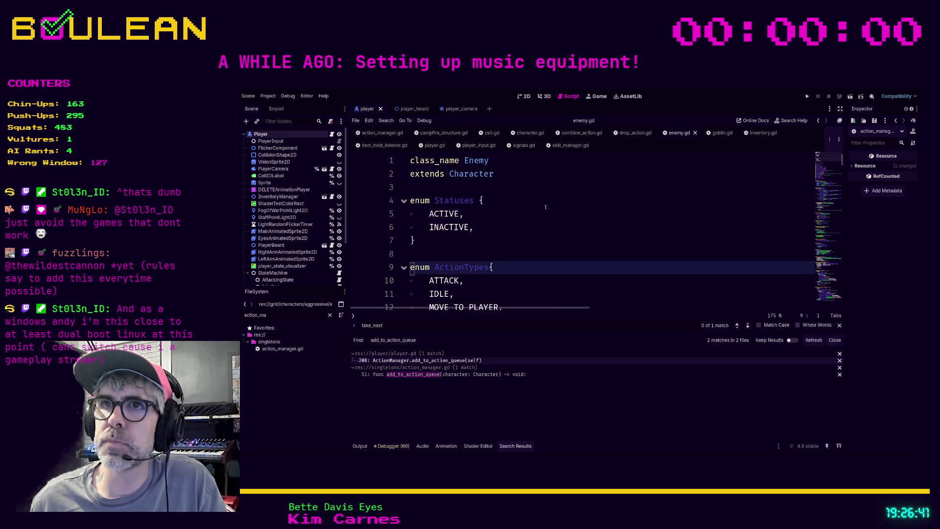
scroll(546, 208, "down", 14)
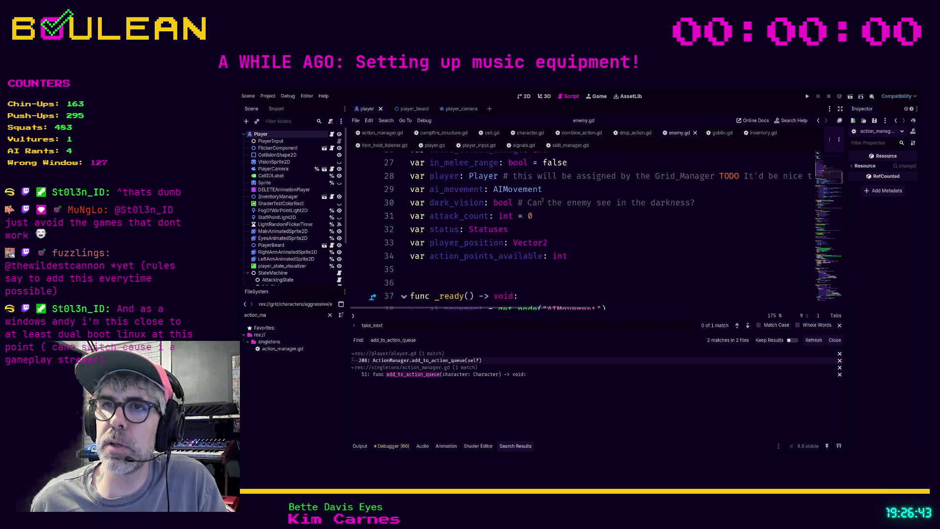
scroll(543, 199, "up", 2)
left_click(451, 228)
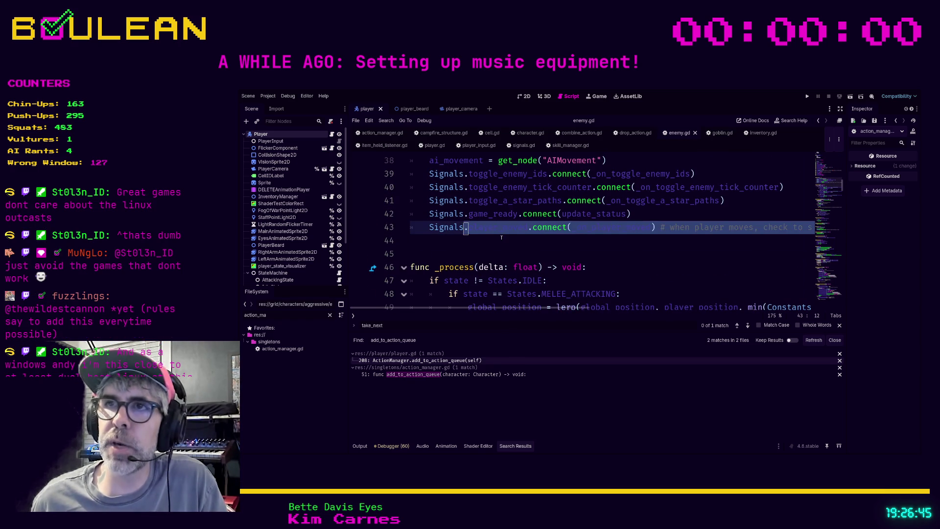
left_click(445, 237)
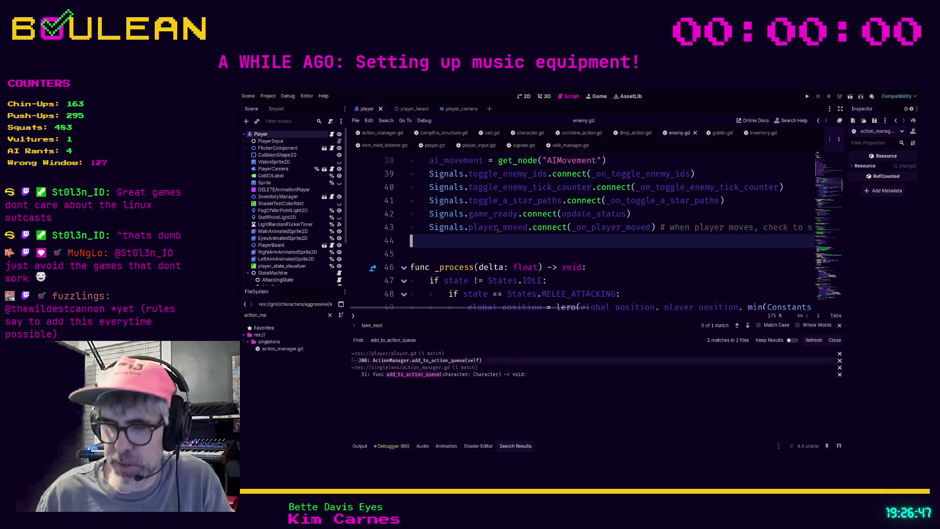
key("ctrl+v")
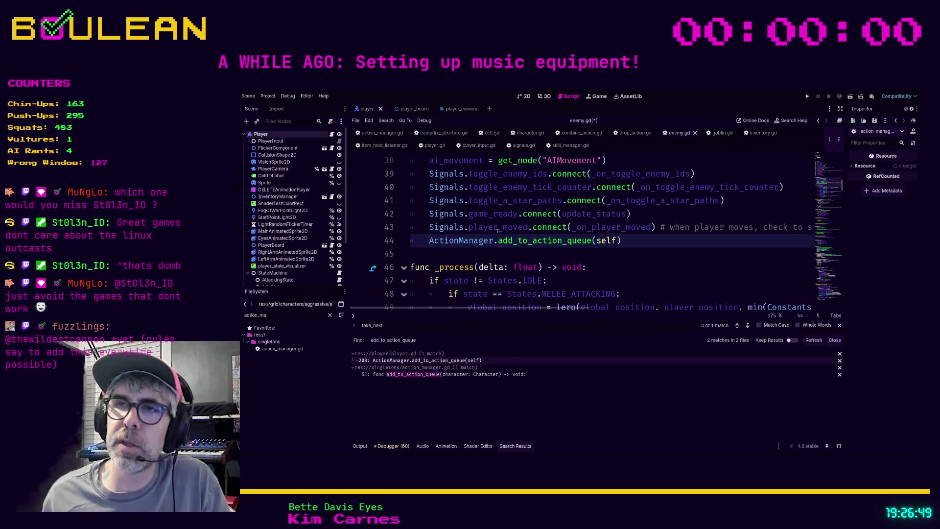
key("ctrl+s")
Step: Add a blank line before _process and launch the game with F5
key("Down")
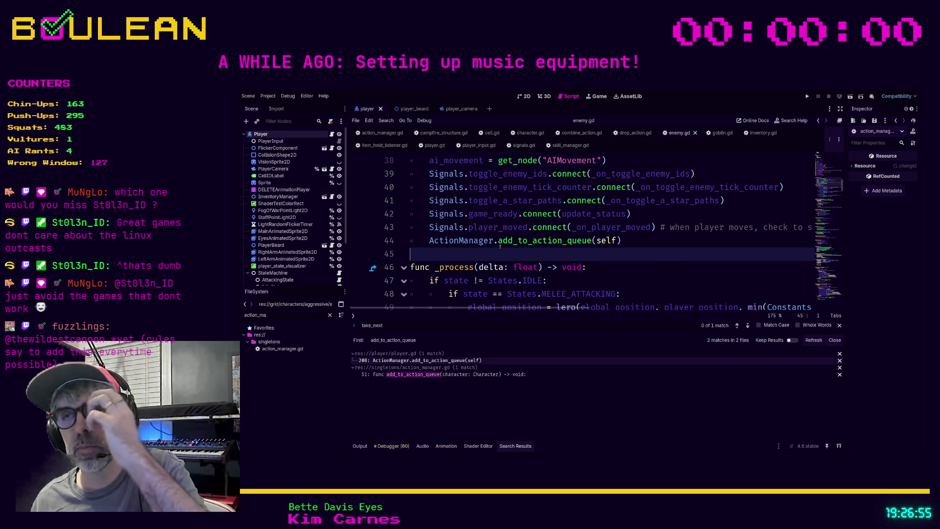
key("Return")
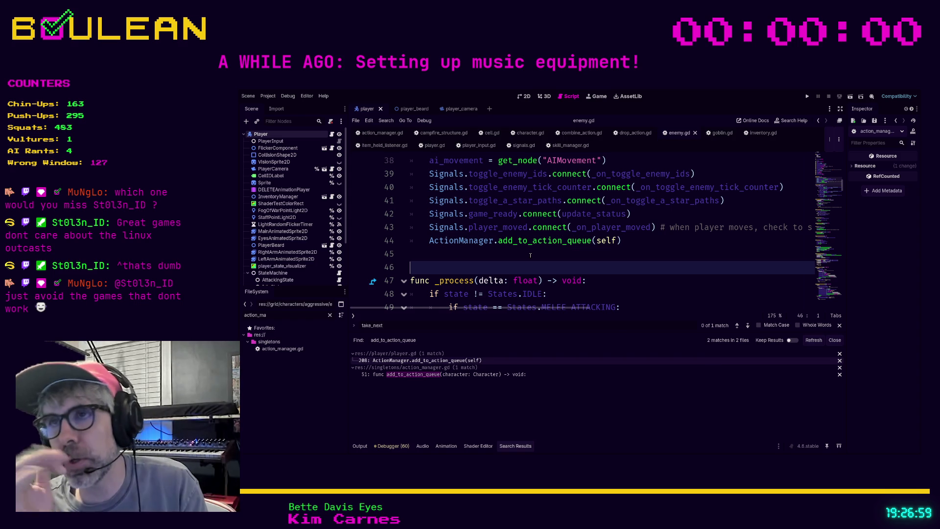
key("F5")
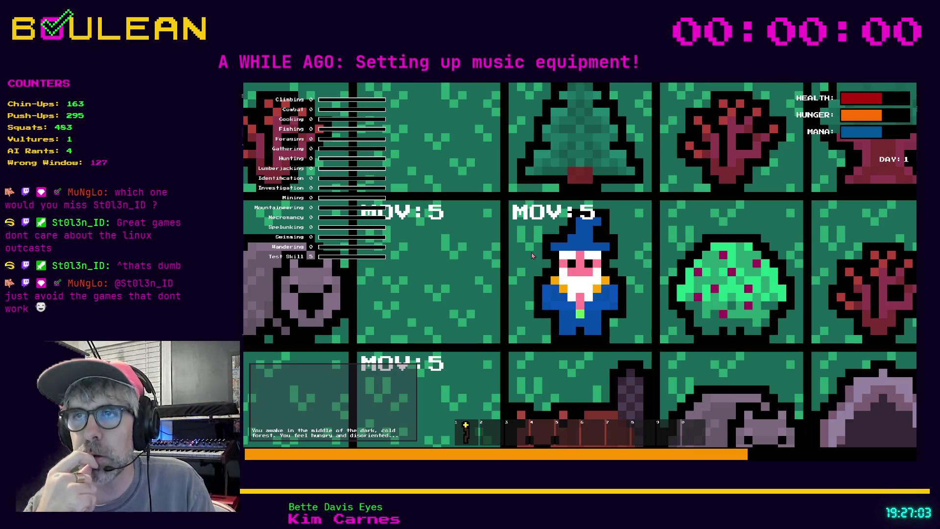
Step: Play until GAME OVER, eating the Staff from slot 1 and moving west, then stop the run
scroll(532, 254, "down", 5)
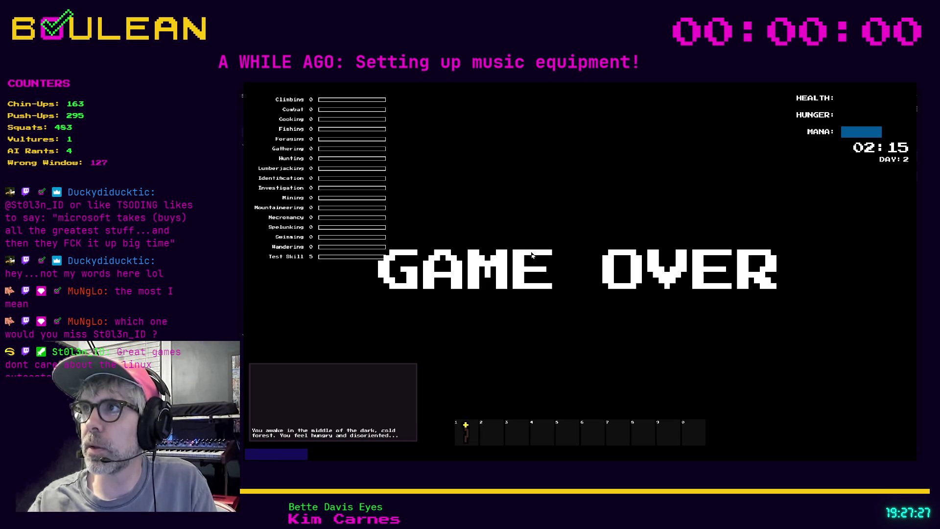
key("1")
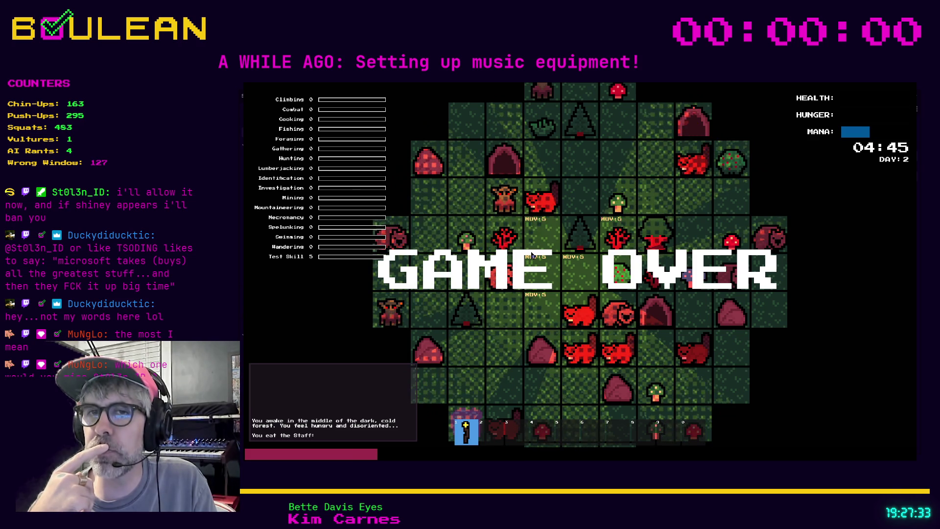
key("Left")
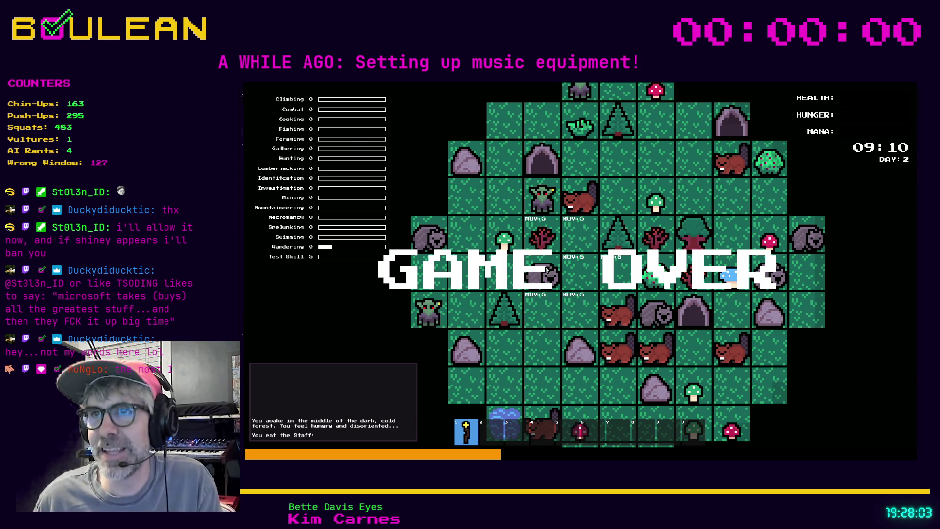
key("F8")
left_click(604, 289)
scroll(593, 382, "up", 1)
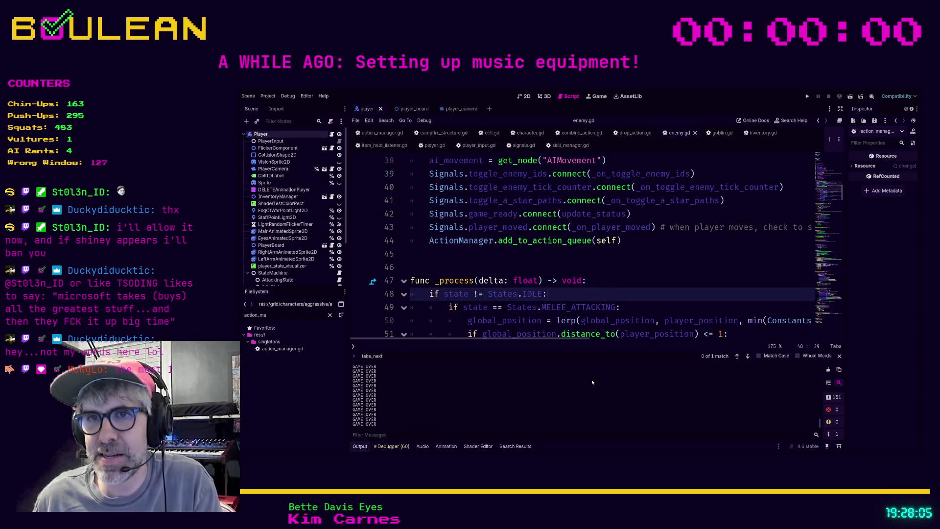
scroll(588, 379, "down", 1)
key("F5")
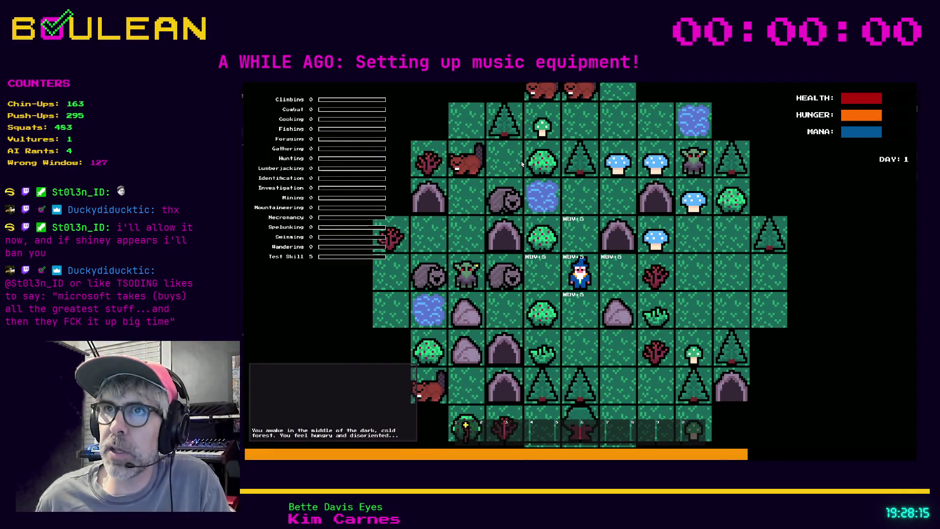
key("1")
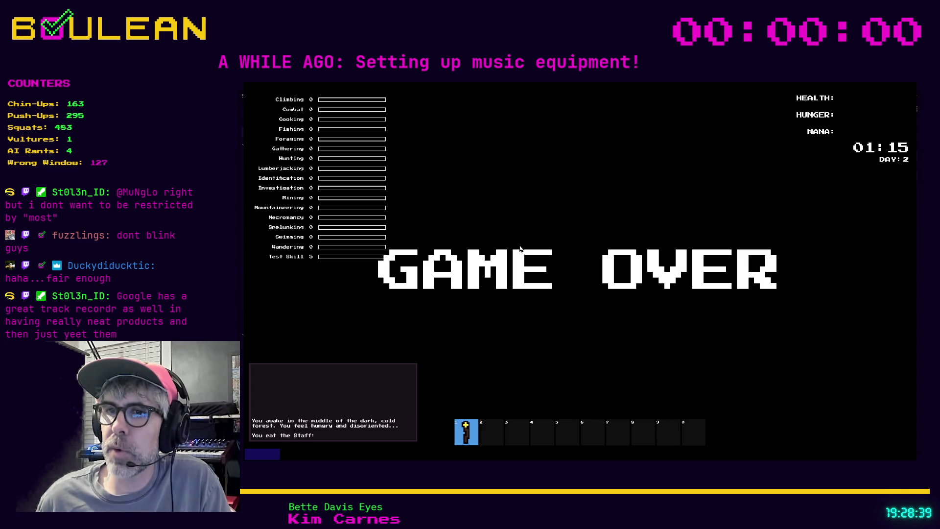
key("e")
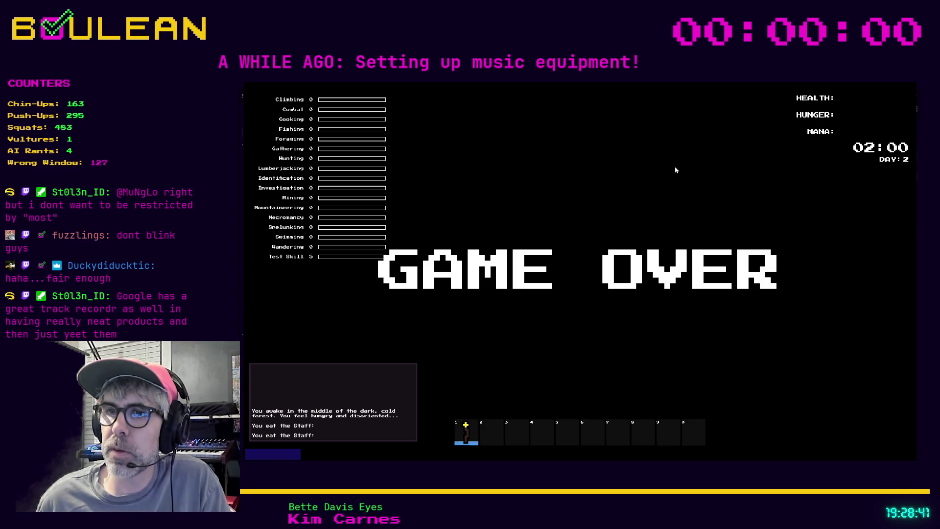
key("e")
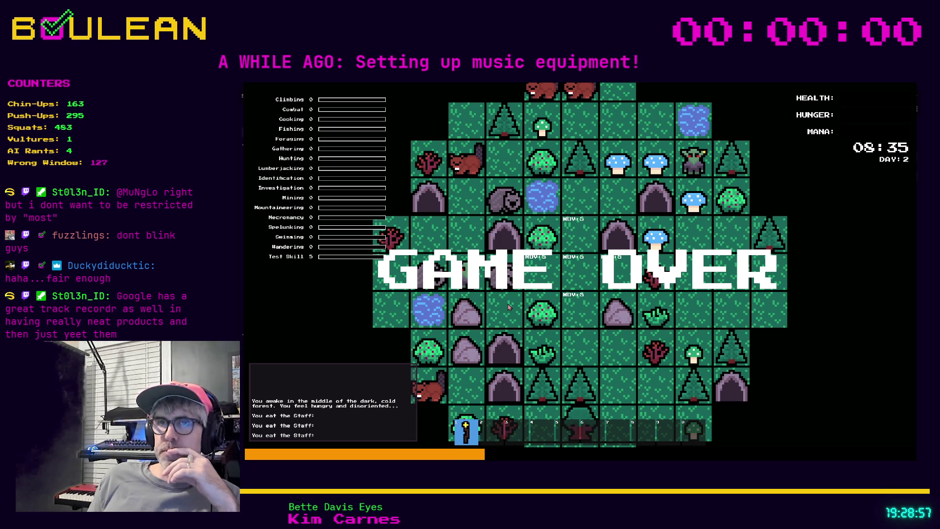
key("Left")
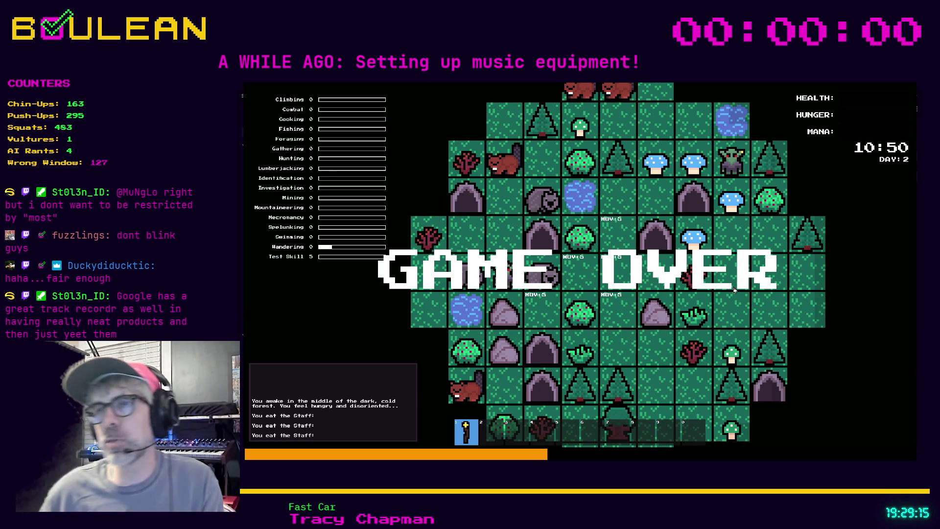
key("F8")
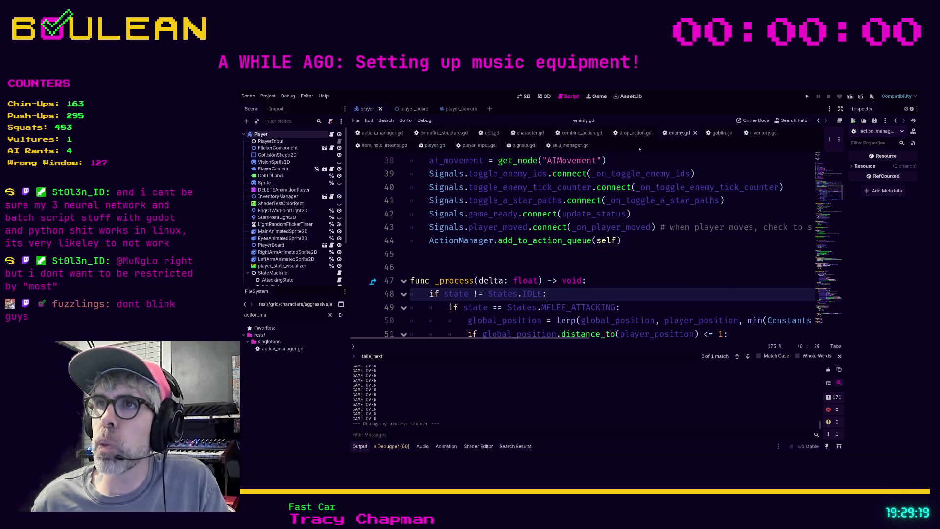
Step: Go via player.gd to action_manager.gd and place the cursor at Clock.advance_time on line 42
left_click(432, 146)
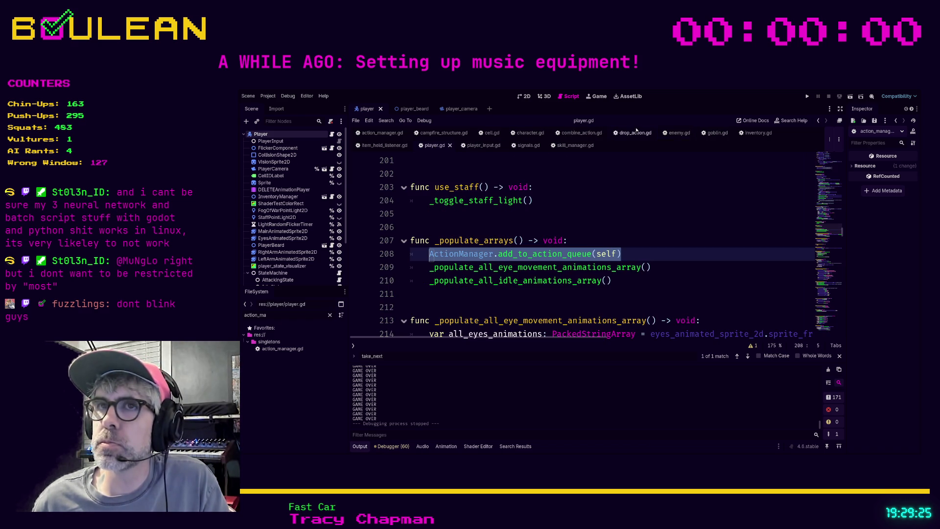
left_click(385, 136)
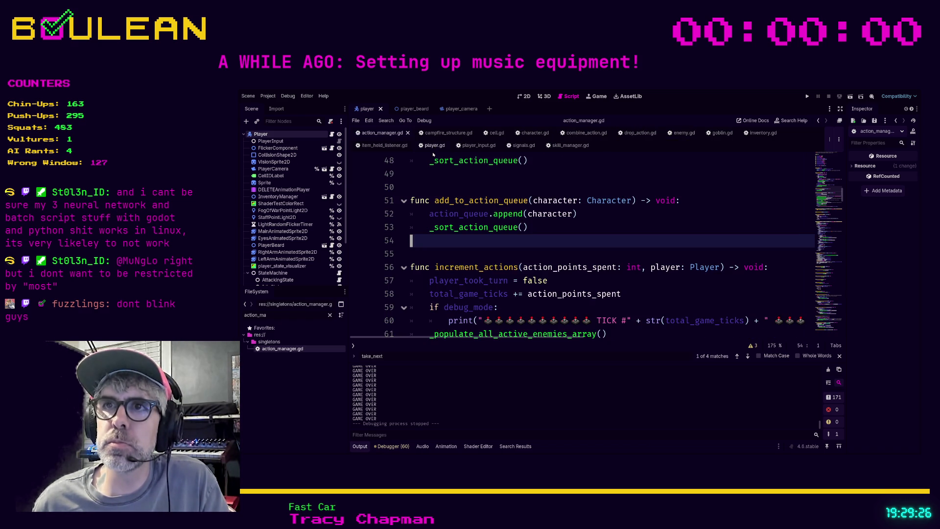
left_click(526, 253)
scroll(579, 230, "up", 8)
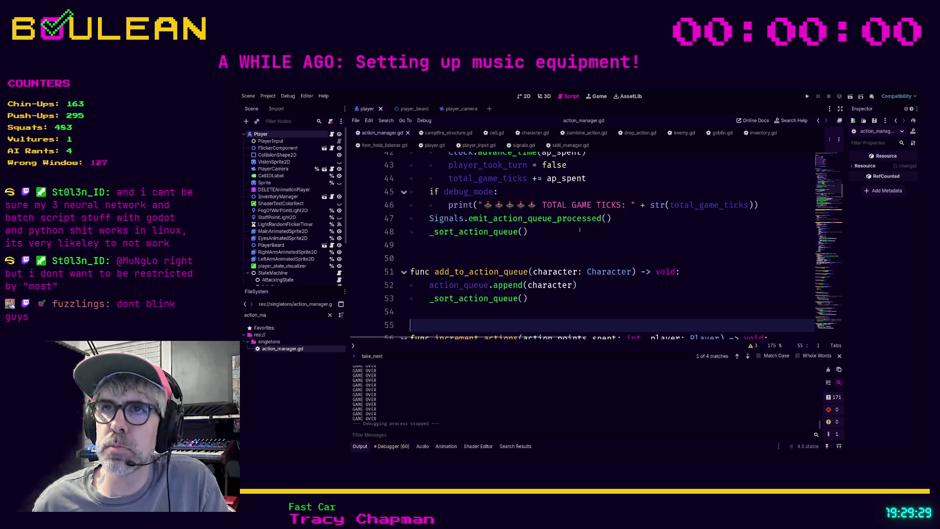
scroll(575, 230, "down", 2)
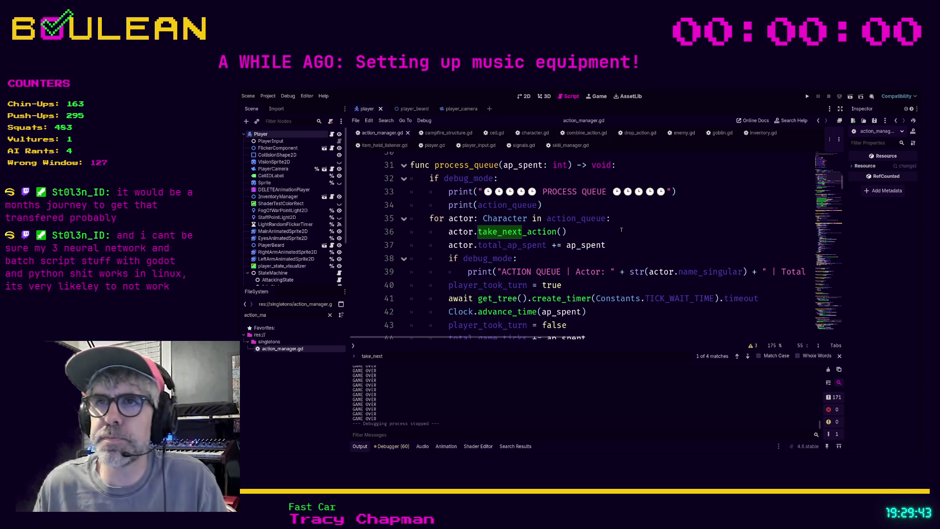
scroll(596, 244, "down", 1)
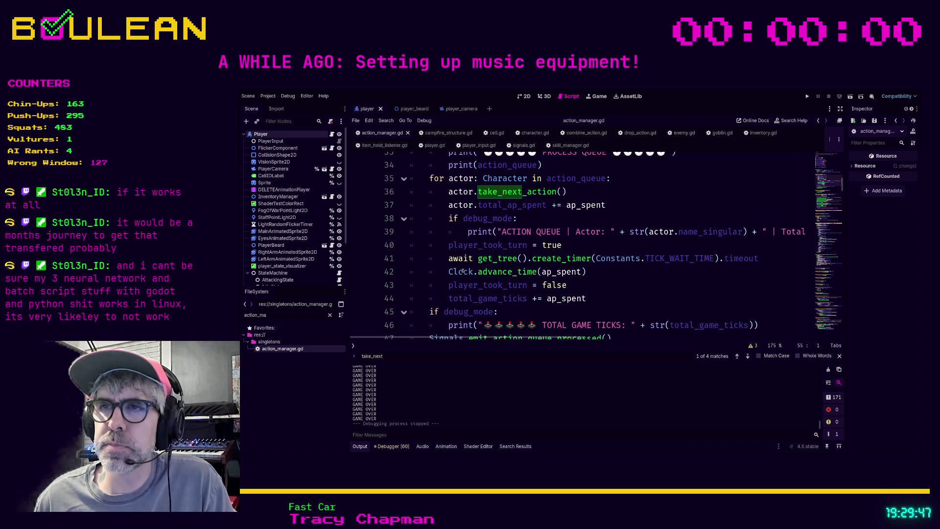
scroll(463, 272, "up", 1)
left_click(446, 281)
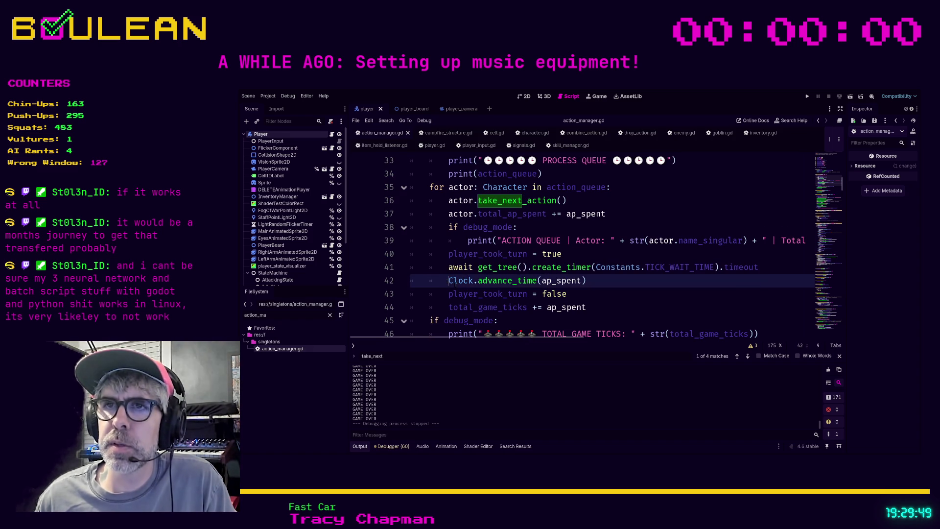
Step: Insert 'if actor is Player:' above Clock.advance_time and indent the clock advance beneath it
key("Return")
key("Up")
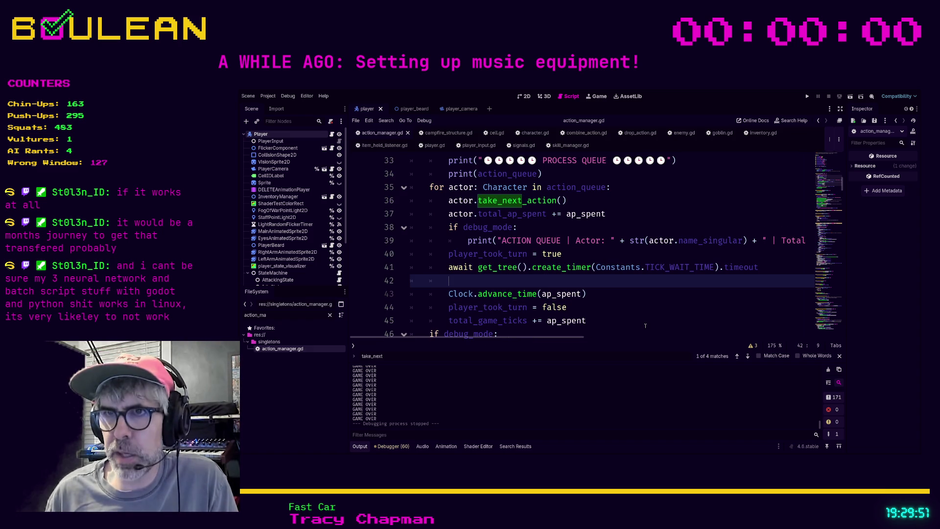
type("if acto")
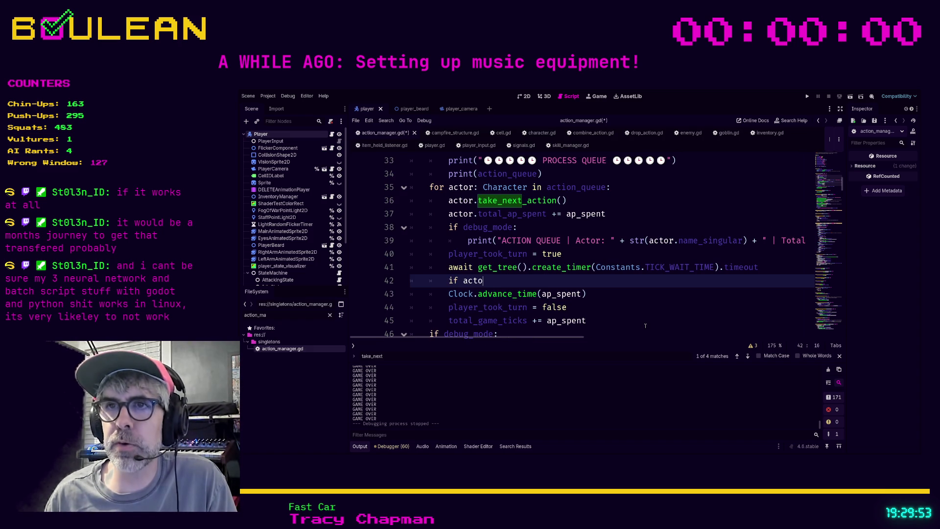
type("r is Player")
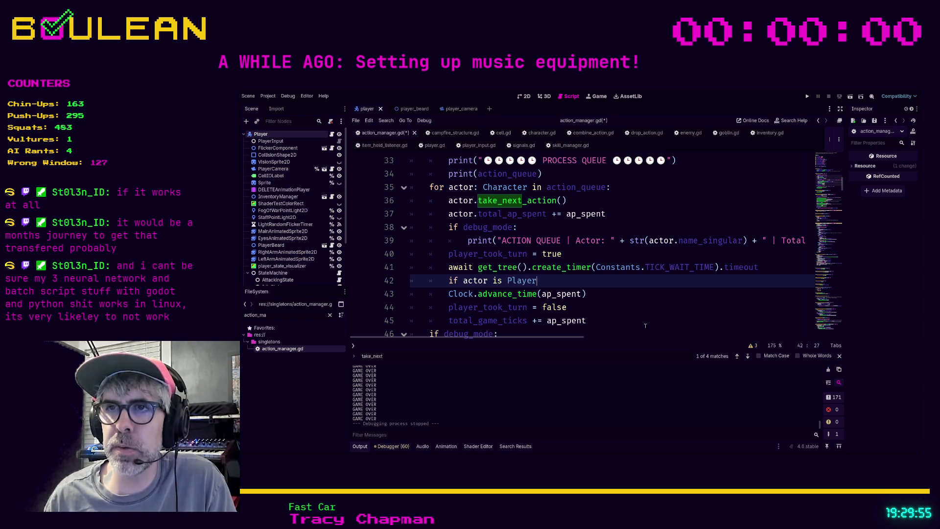
key("Down")
key("Home")
key("Tab")
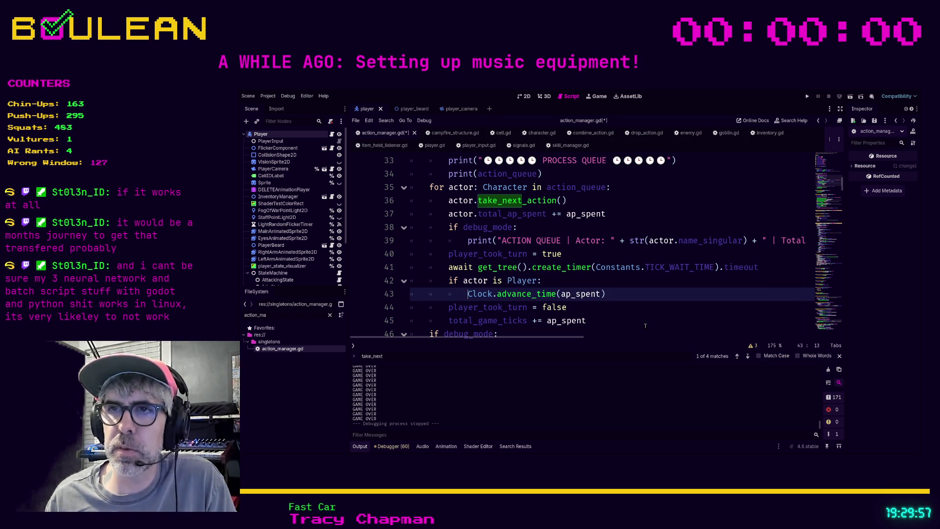
key("Down")
Step: Indent the player_took_turn = false and total_game_ticks lines into the Player block and save
key("Home")
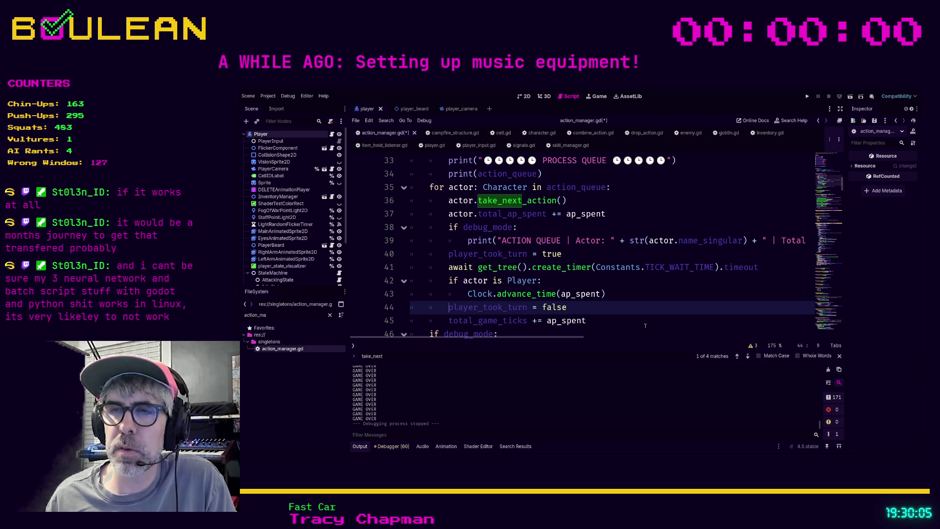
key("Tab")
key("Down")
key("Tab")
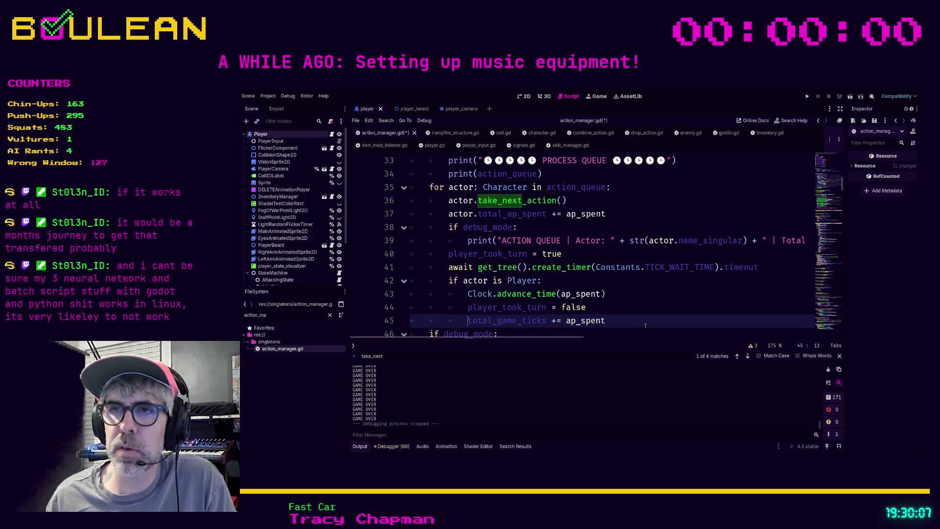
scroll(667, 301, "down", 2)
scroll(667, 300, "down", 1)
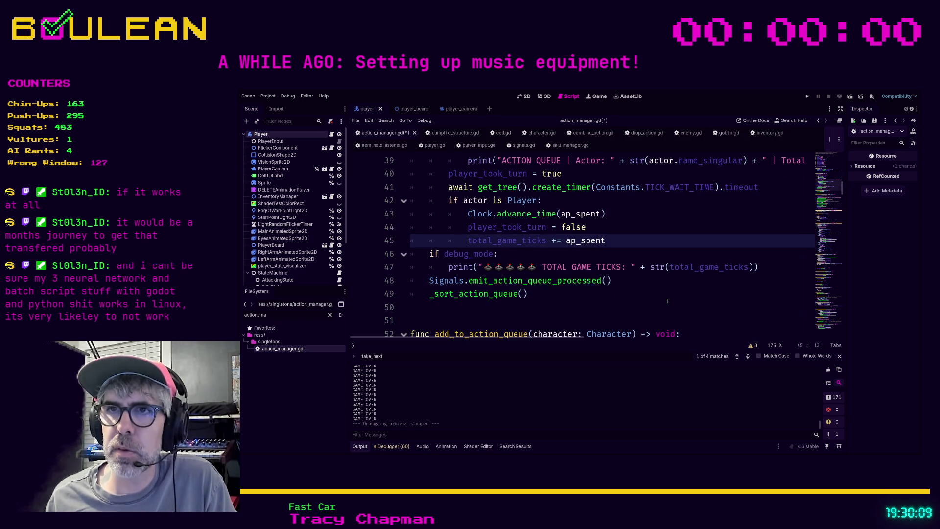
scroll(667, 300, "up", 3)
left_click(628, 303)
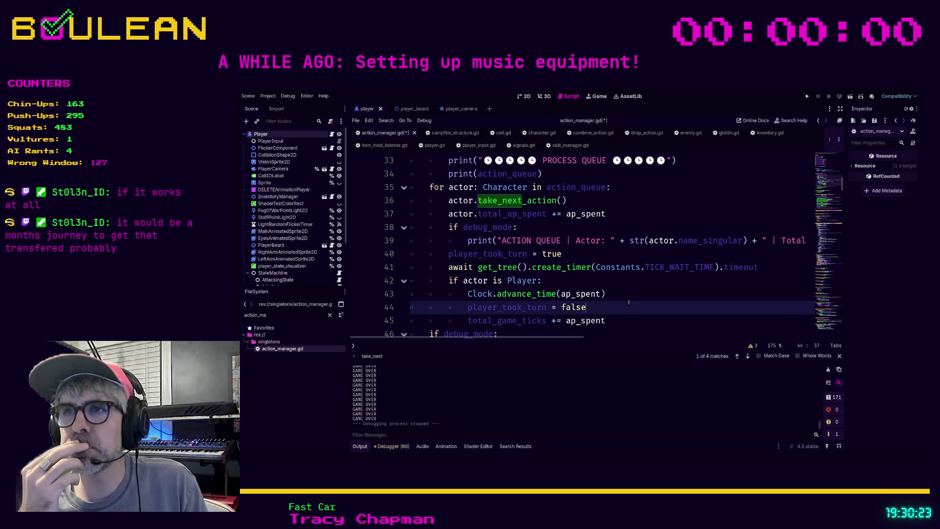
key("ctrl+s")
Step: Run the game briefly with F5 to check the player-only clock, then close it
key("F5")
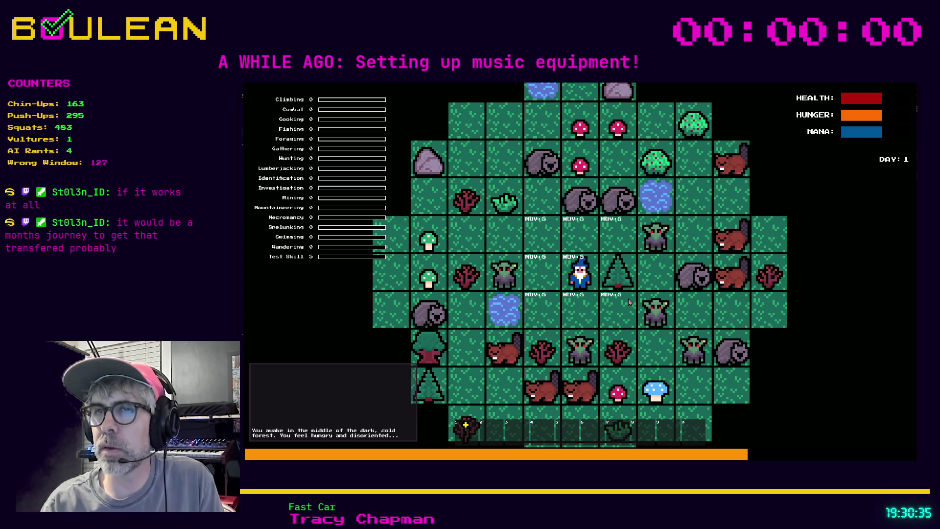
key("alt+F4")
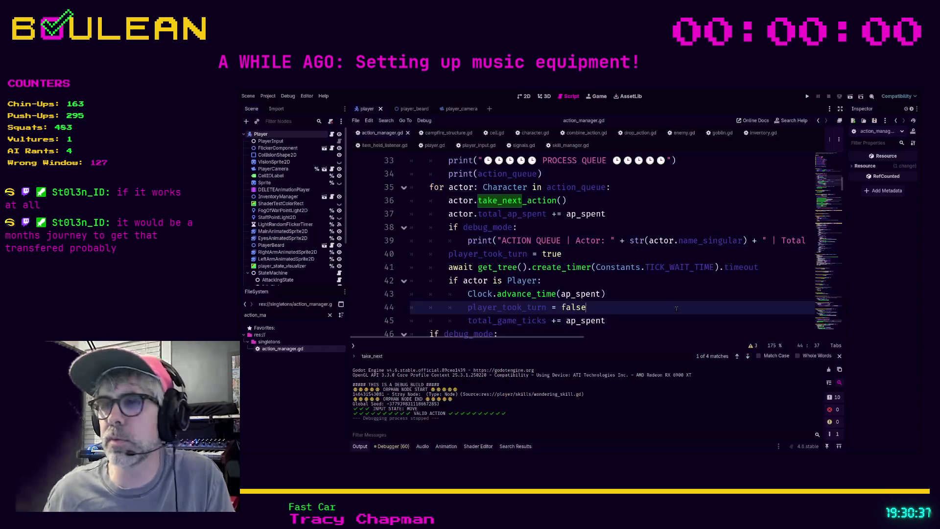
Step: Move the await and player_took_turn = true lines under 'if actor is Player:' and indent them
left_click(469, 267)
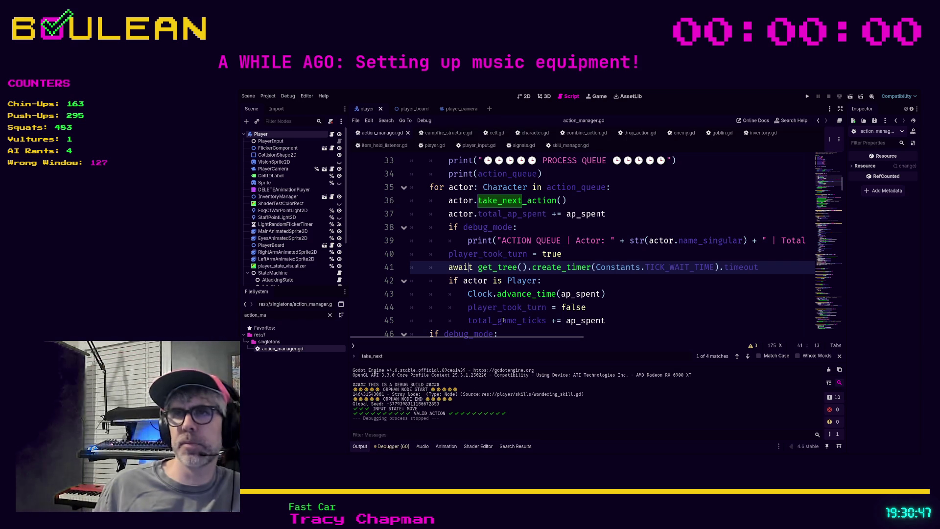
key("alt+Down")
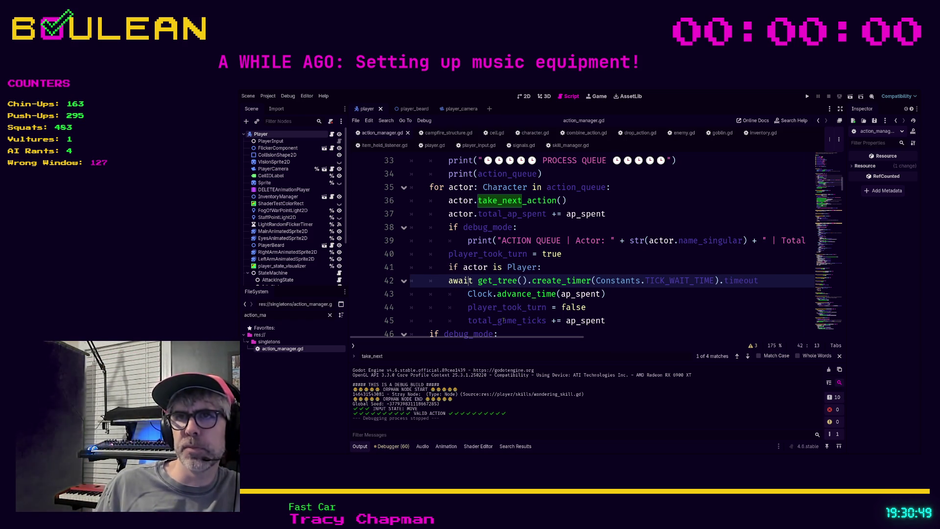
key("Tab")
key("Up")
key("Up")
key("alt+Down")
key("Home")
key("Tab")
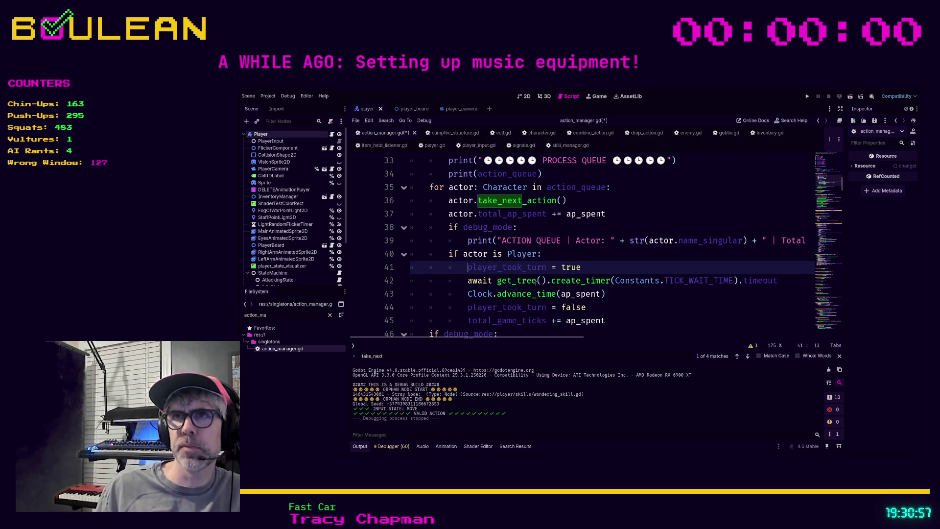
Step: Save action_manager.gd and relaunch the game with F5
scroll(531, 281, "up", 1)
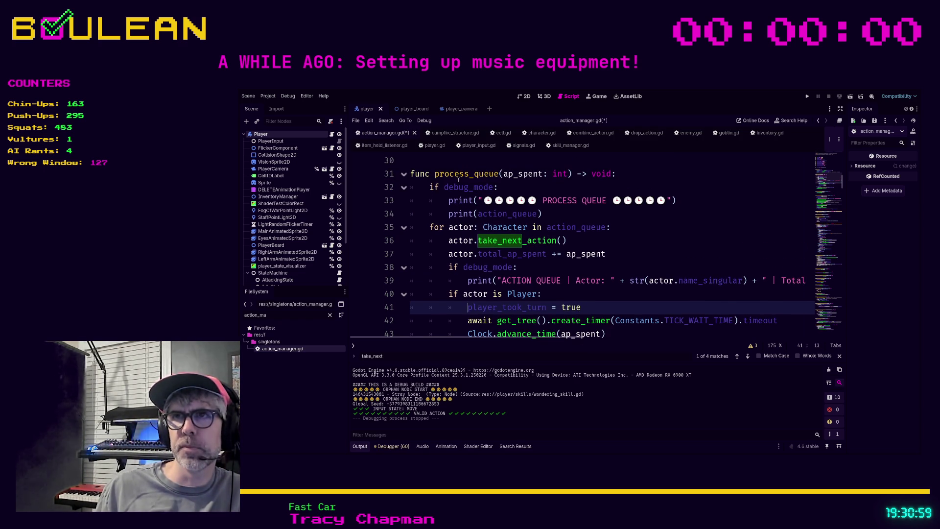
scroll(457, 180, "down", 1)
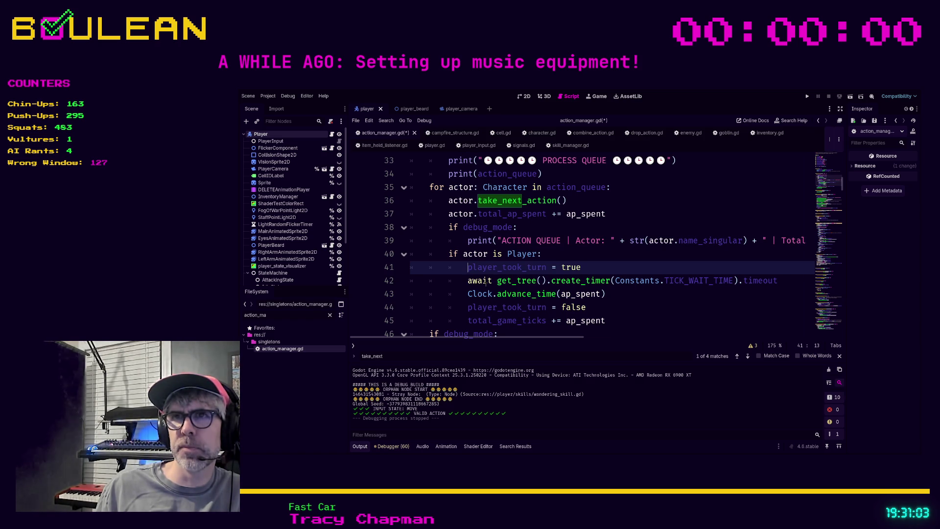
scroll(469, 255, "up", 1)
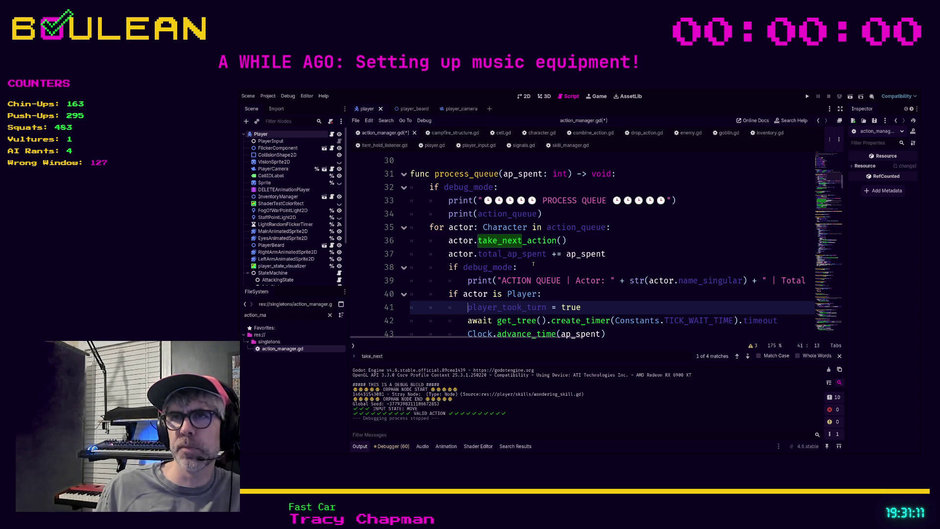
left_click(518, 267)
key("ctrl+s")
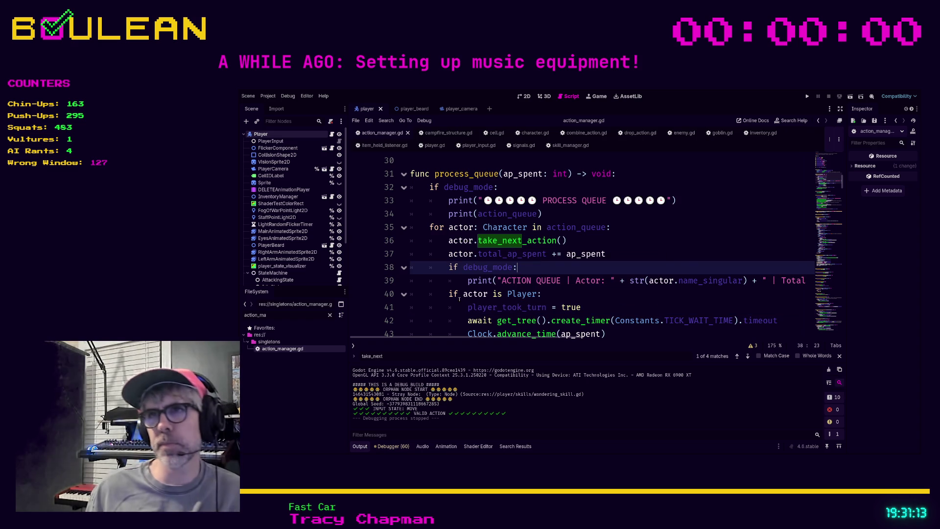
key("F5")
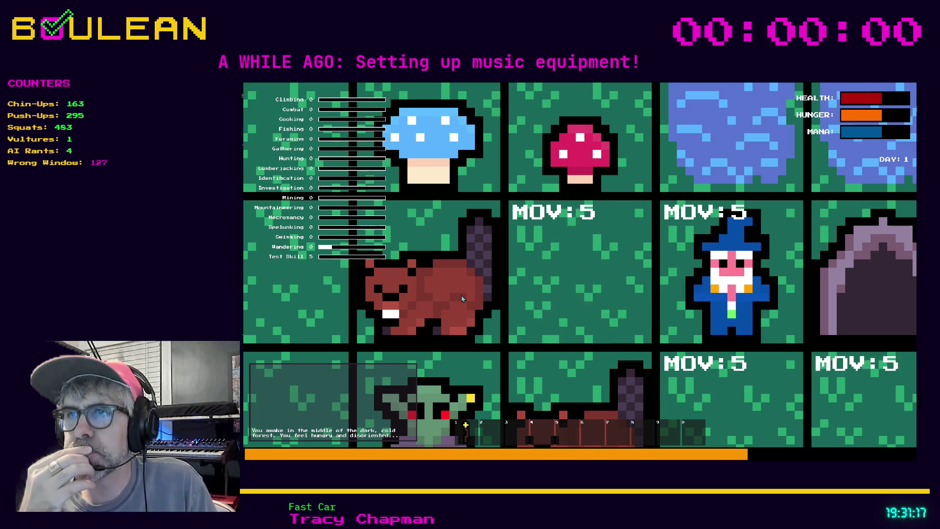
Step: Move the wizard right and down, then attack the goblin twice to kill it
key("Right")
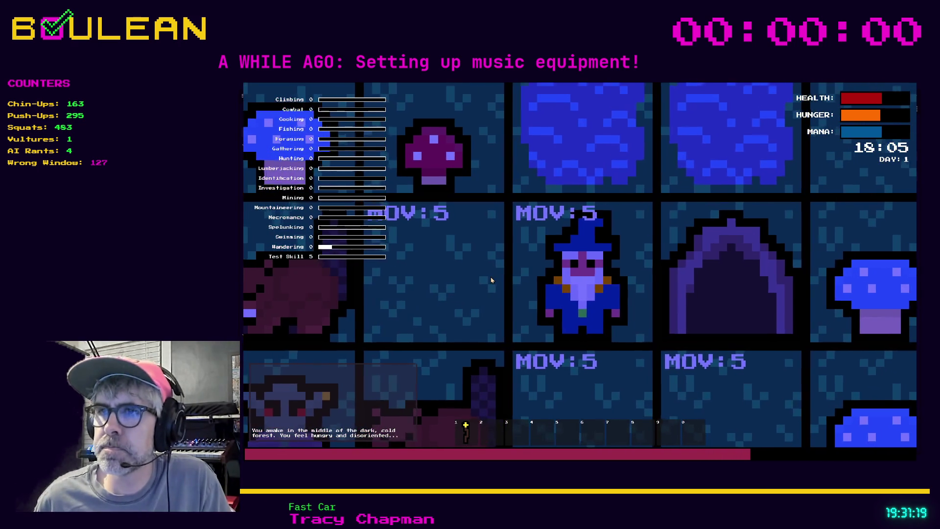
scroll(477, 286, "down", 5)
key("Down")
key("Down")
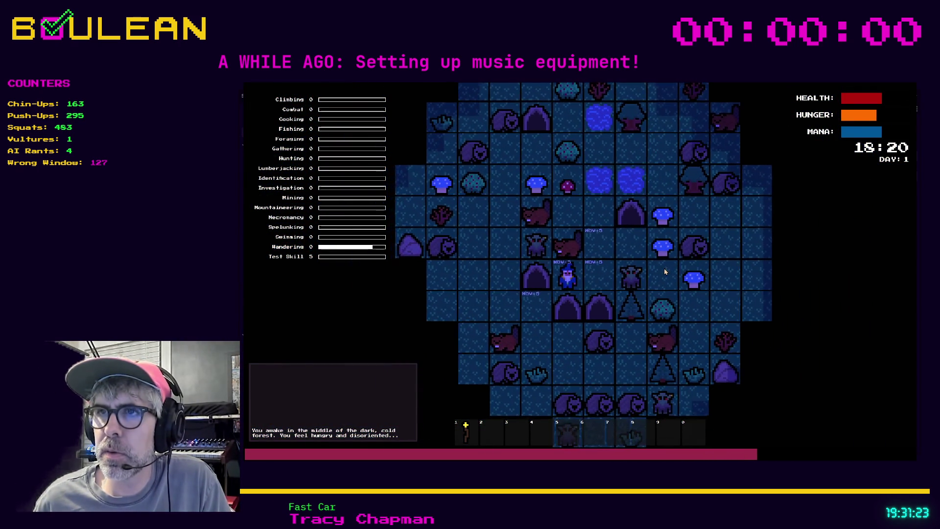
key("Right")
key("Right")
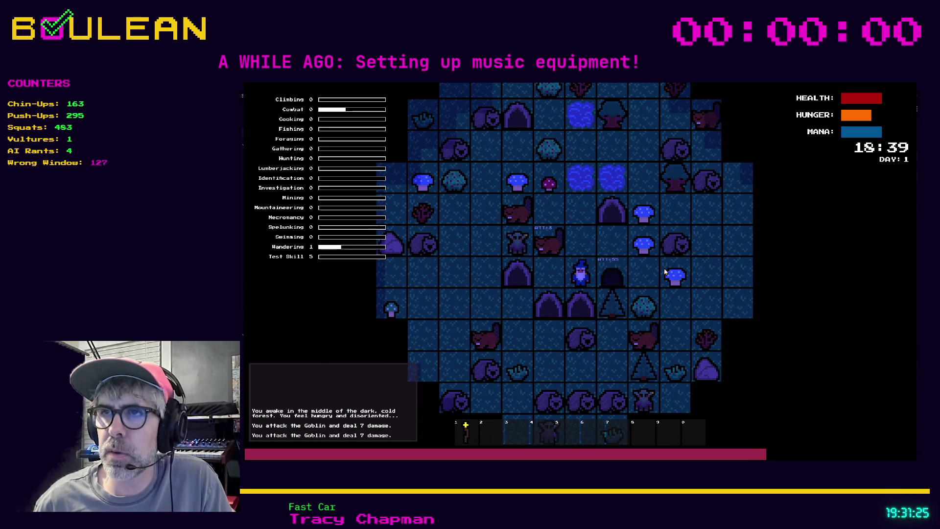
key("Right")
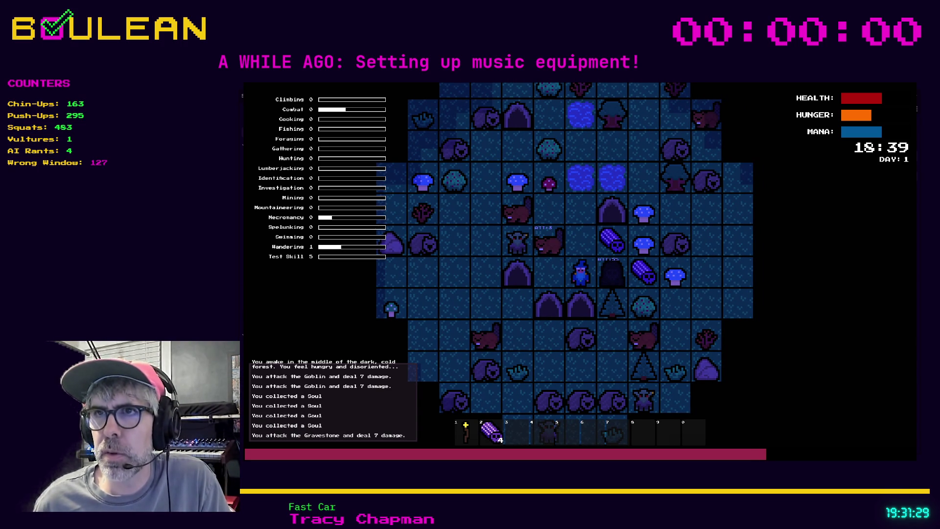
Step: Restart the game, walk the wizard diagonally and left, then stop the run
key("alt+Tab")
key("F5")
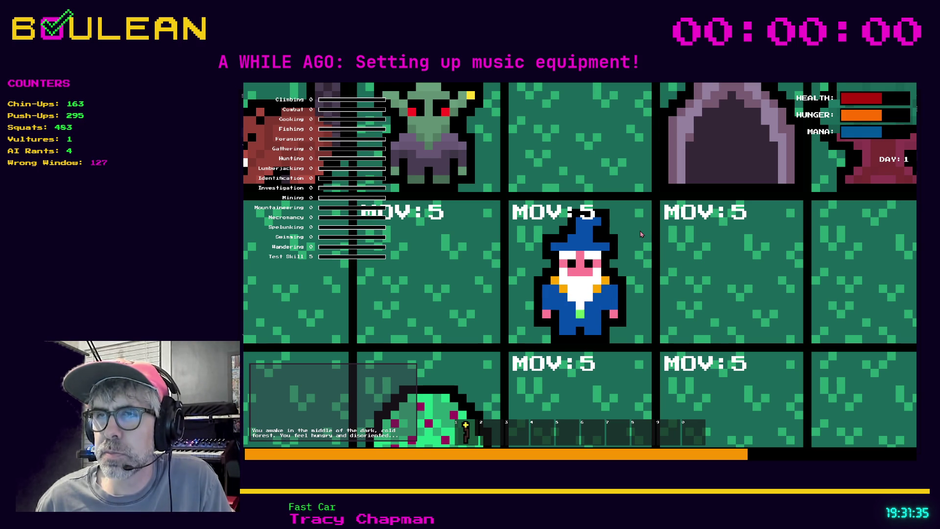
key("KP_3")
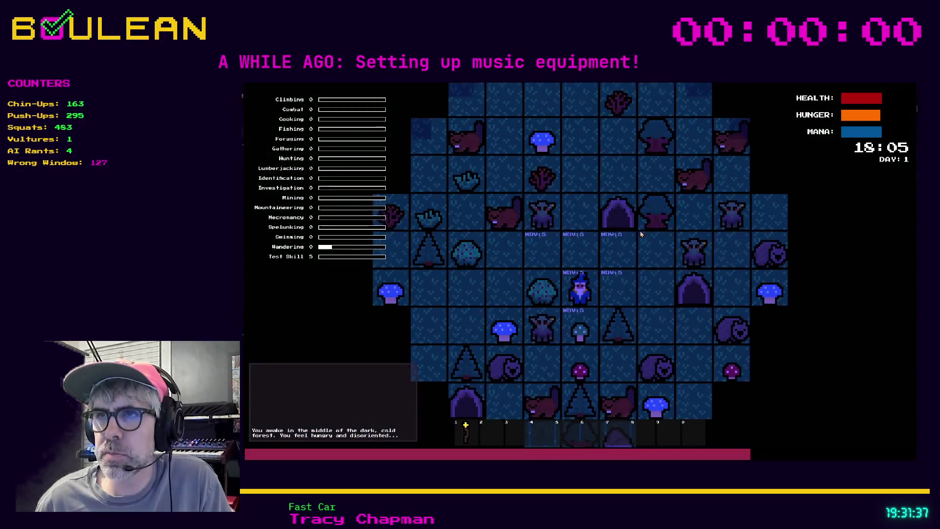
left_click(639, 233)
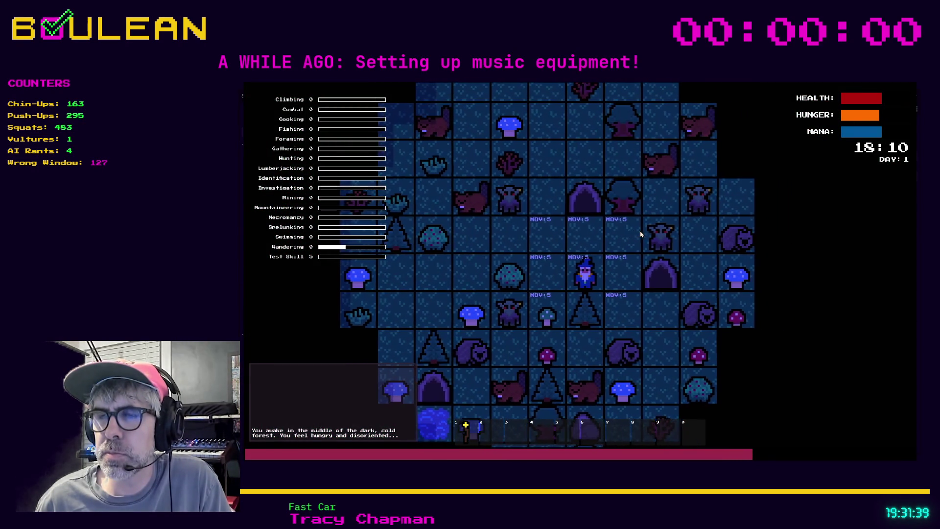
key("KP_4")
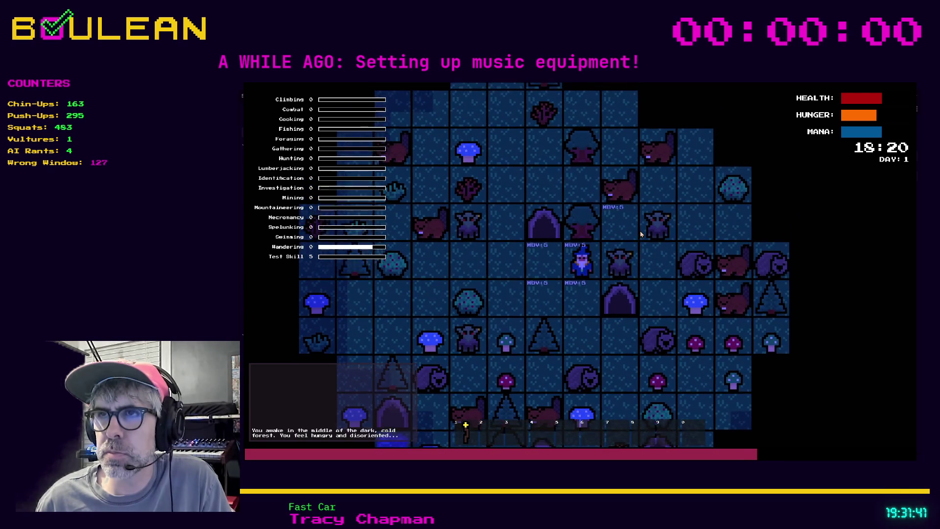
key("KP_5")
key("Escape")
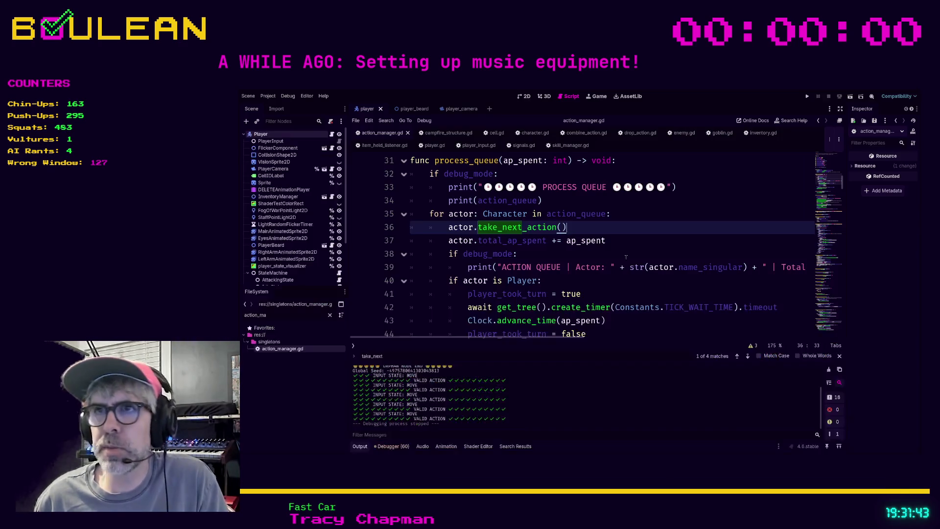
Step: Jump to take_next_action's definition in enemy.gd and search the script for 'take'
left_click(593, 254)
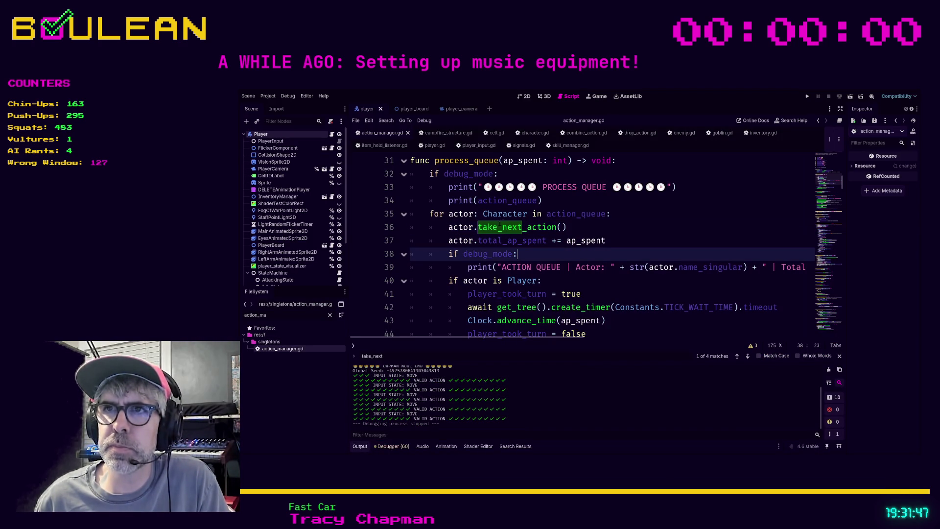
left_click(528, 229, "ctrl")
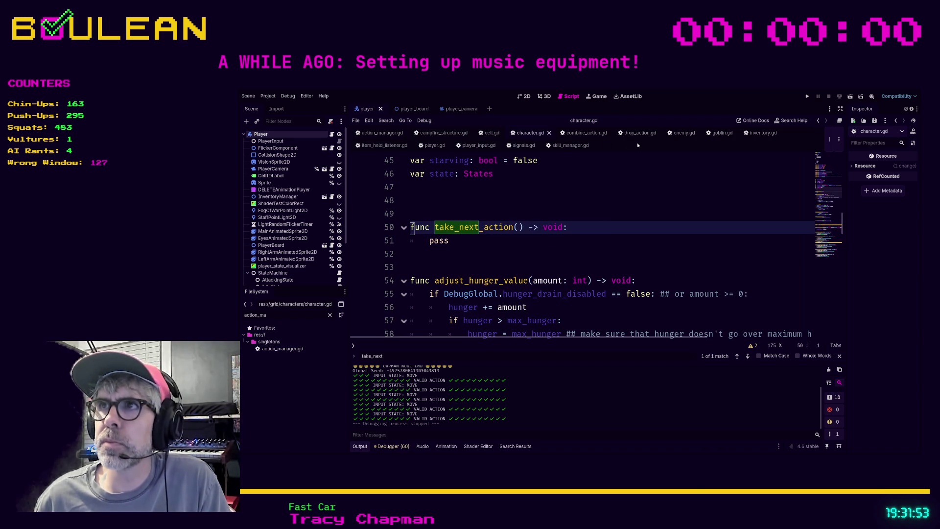
left_click(684, 133)
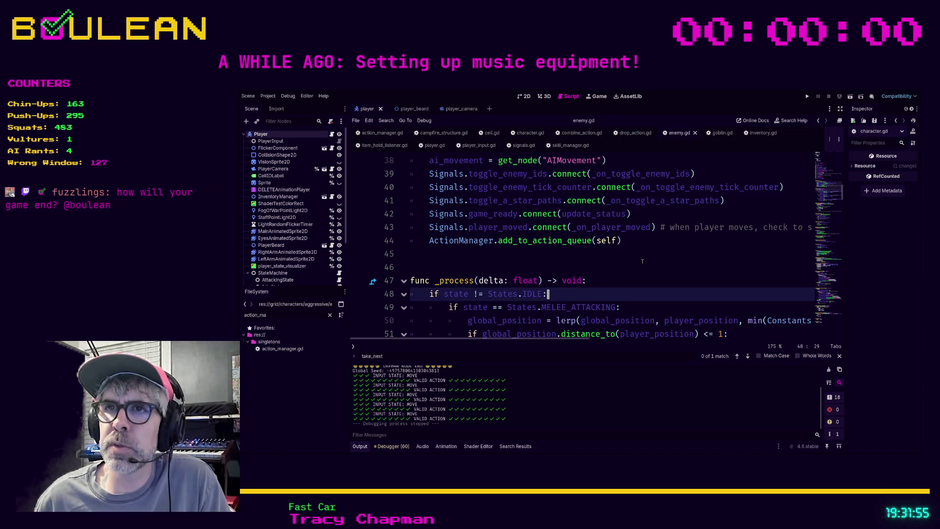
scroll(642, 261, "down", 10)
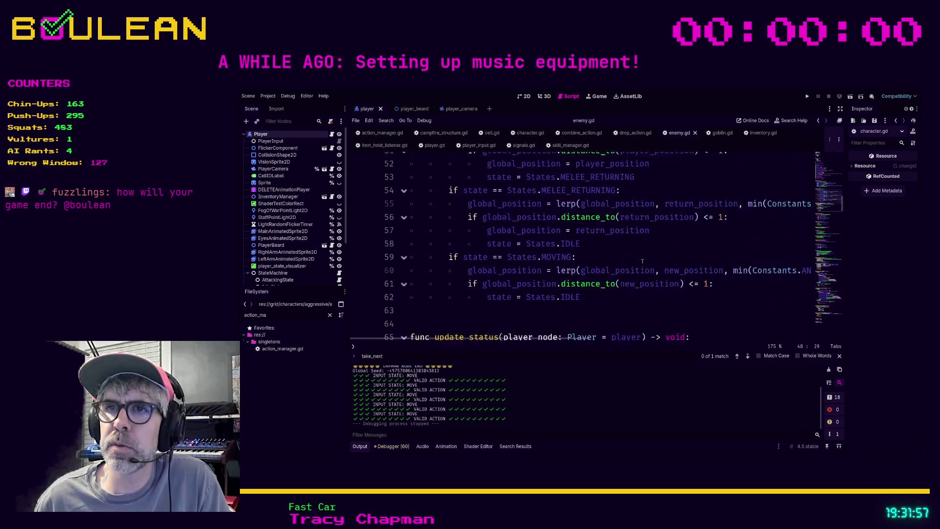
scroll(642, 260, "down", 1)
left_click(631, 228)
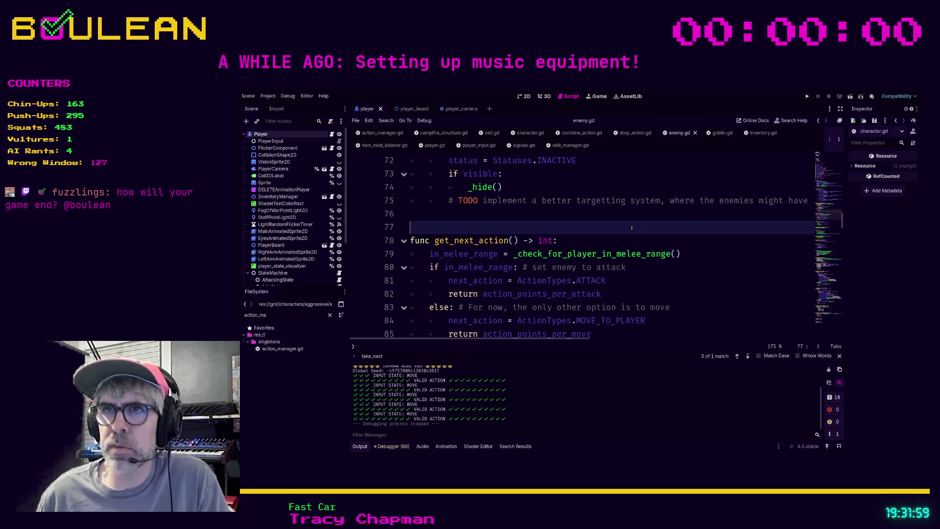
key("ctrl+f")
type("take")
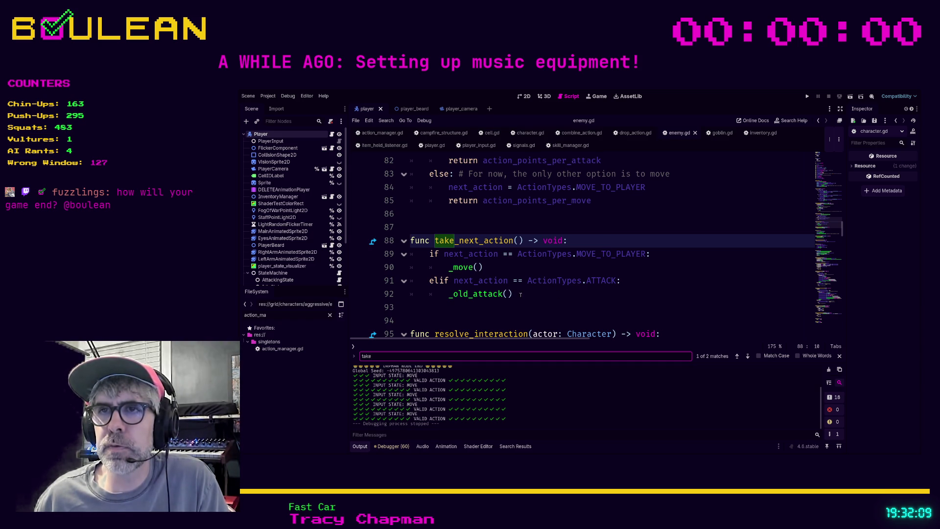
Step: Comment out the elif ATTACK branch calling _old_attack on lines 91–92
left_click_drag(519, 294, 394, 280)
key("ctrl+k")
key("Up")
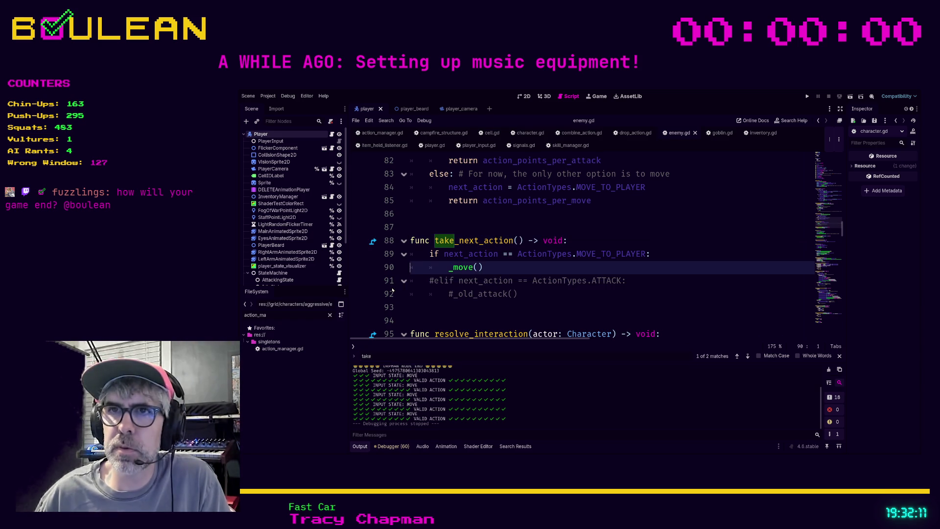
Step: Dedent _move(), comment out the MOVE_TO_PLAYER check, and save and run the game with F5
key("shift+Tab")
key("Up")
key("ctrl+k")
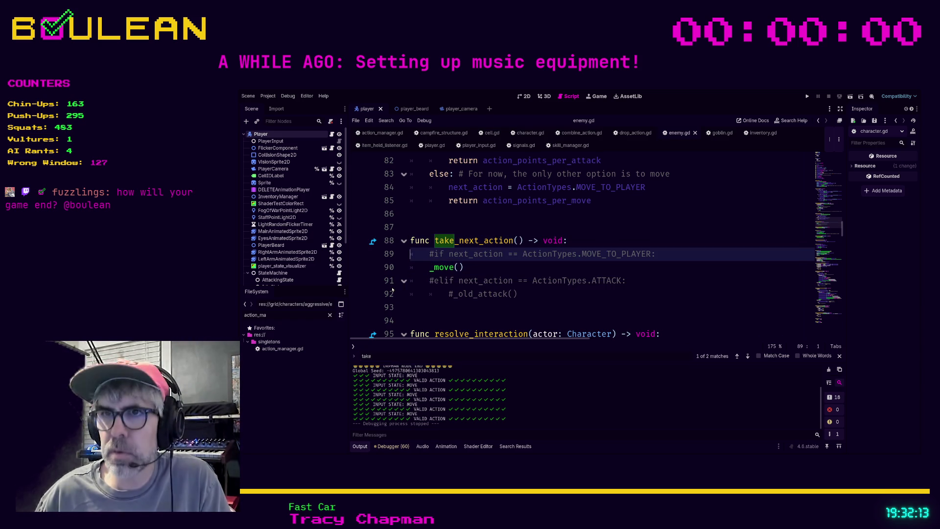
left_click(479, 273)
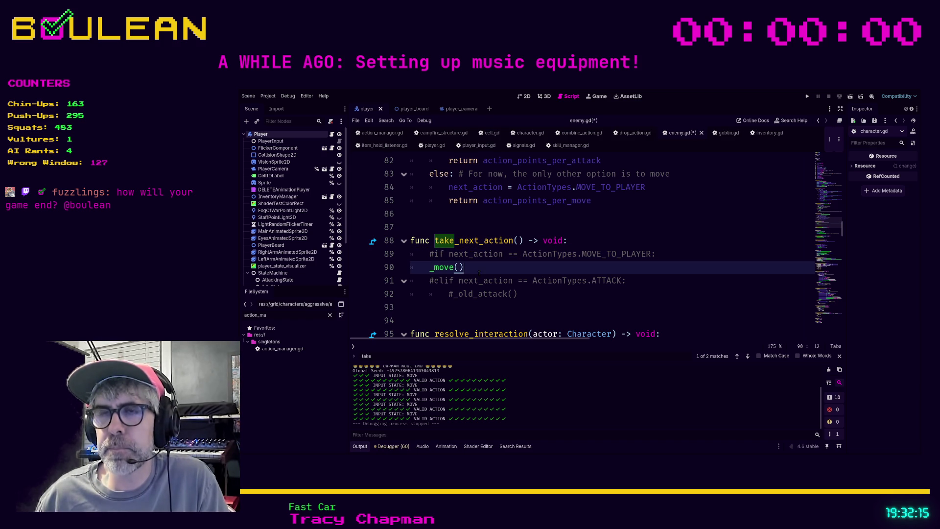
key("F5")
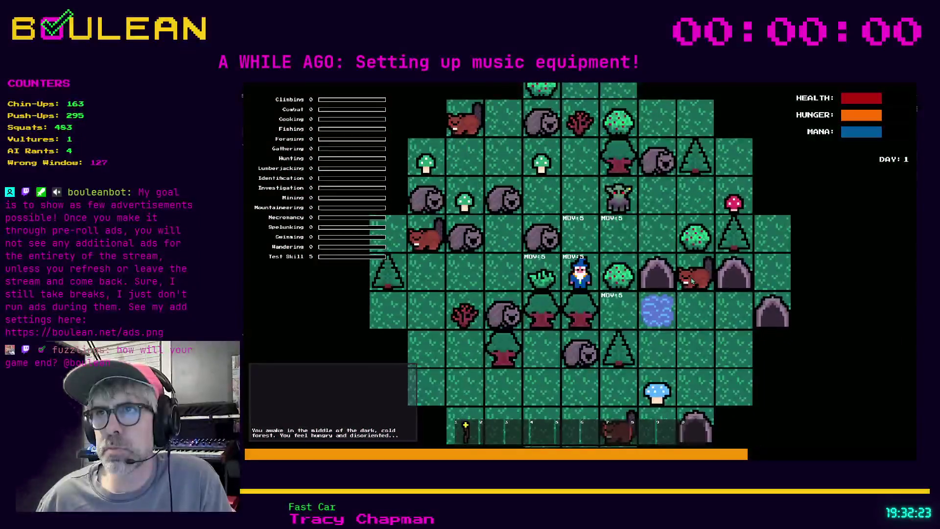
Step: Walk the wizard north, east, west and south around the night forest
key("Up")
key("Right")
key("Right")
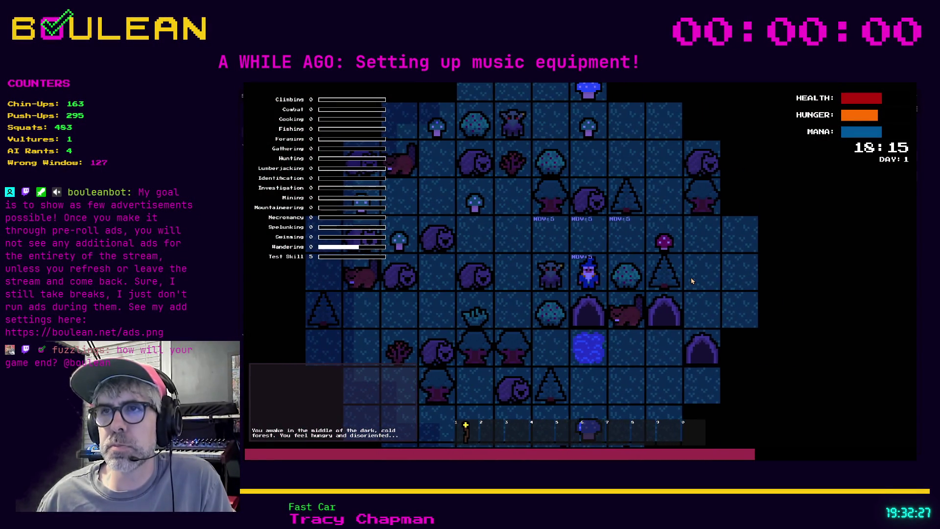
key("Up")
key("Right")
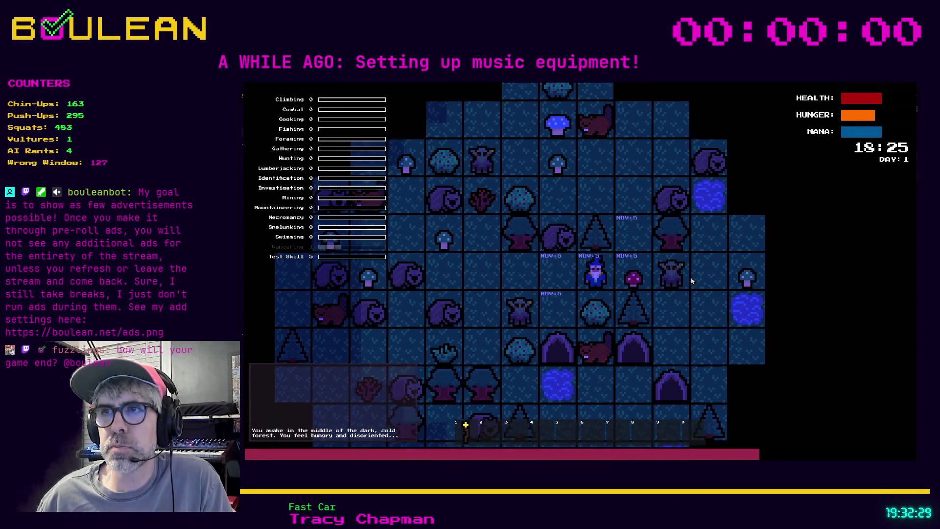
key("Left")
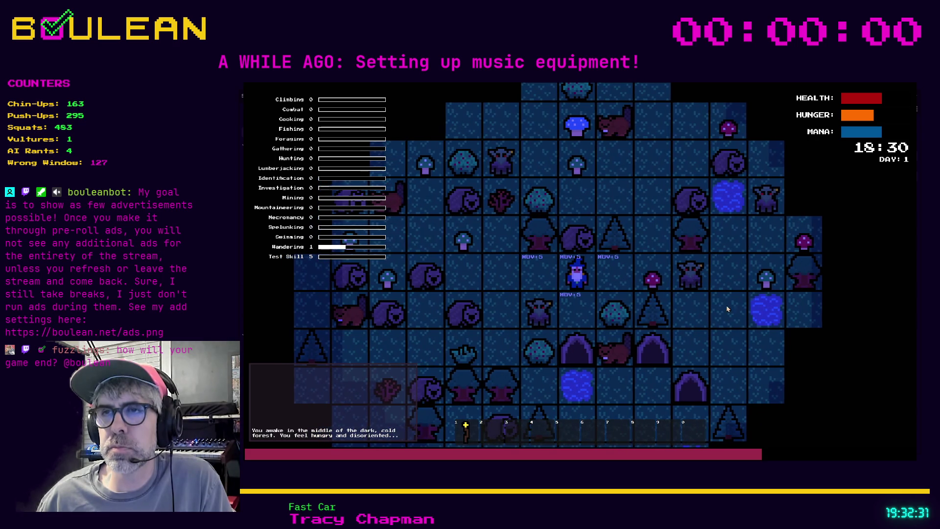
key("Left")
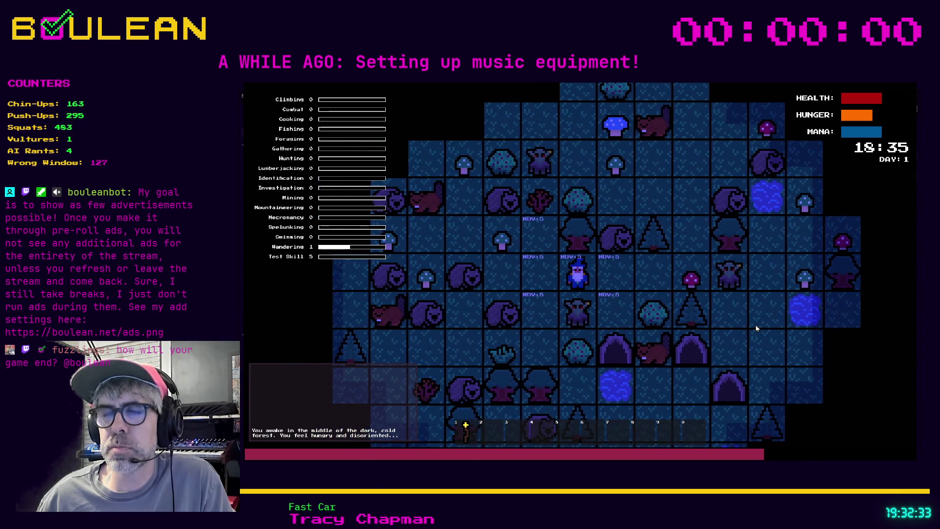
key("Left")
key("Up")
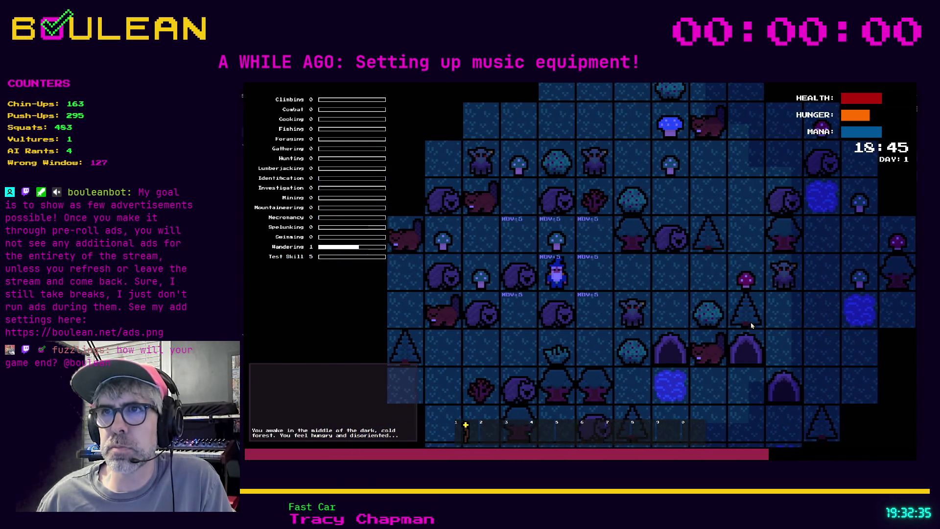
key("Left")
key("Left")
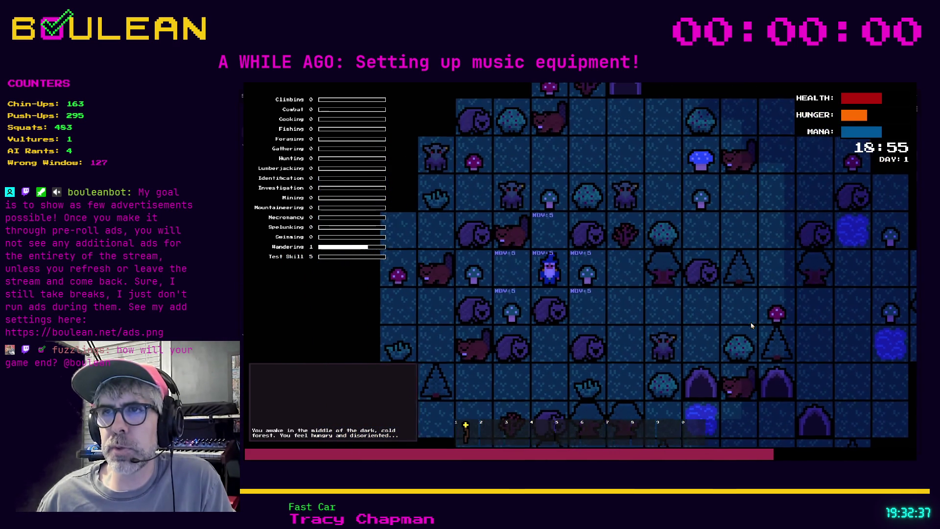
key("Left")
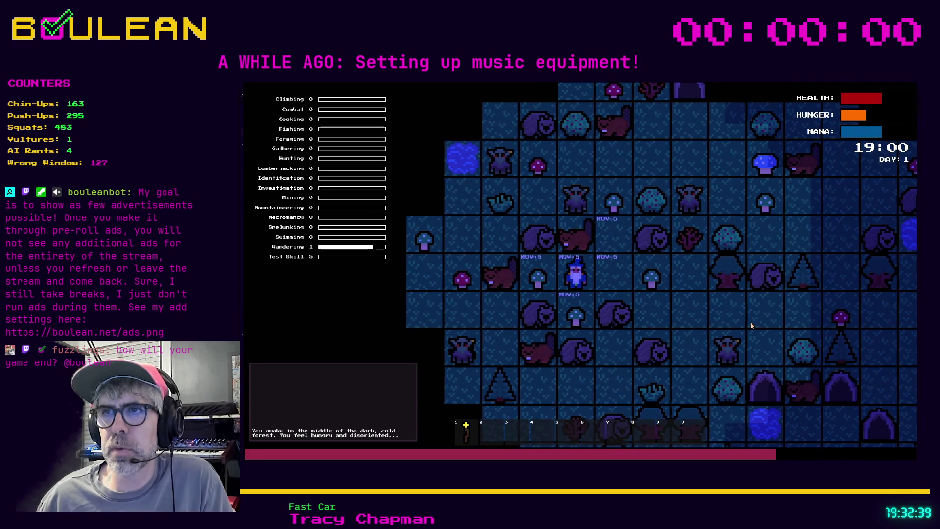
key("Down")
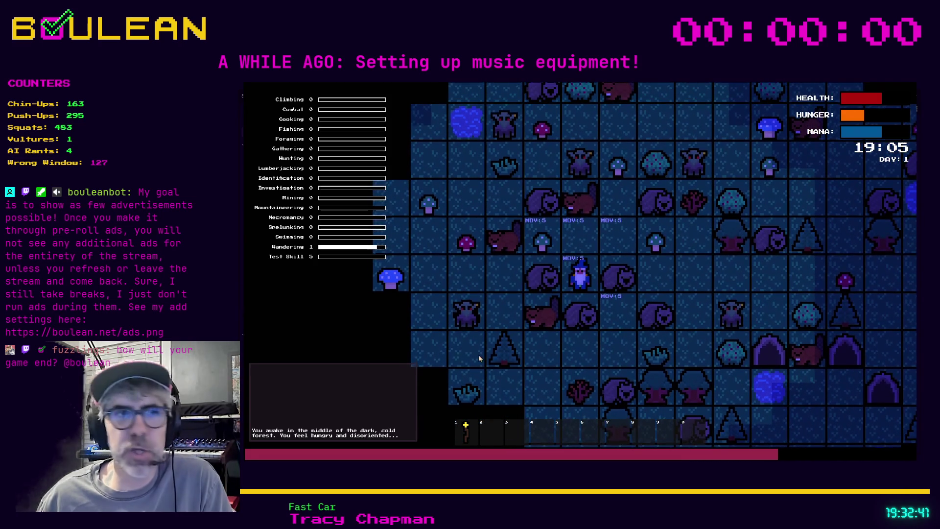
Step: Show the debug log overlay, walk the wizard east and south, then stop the game
key("grave")
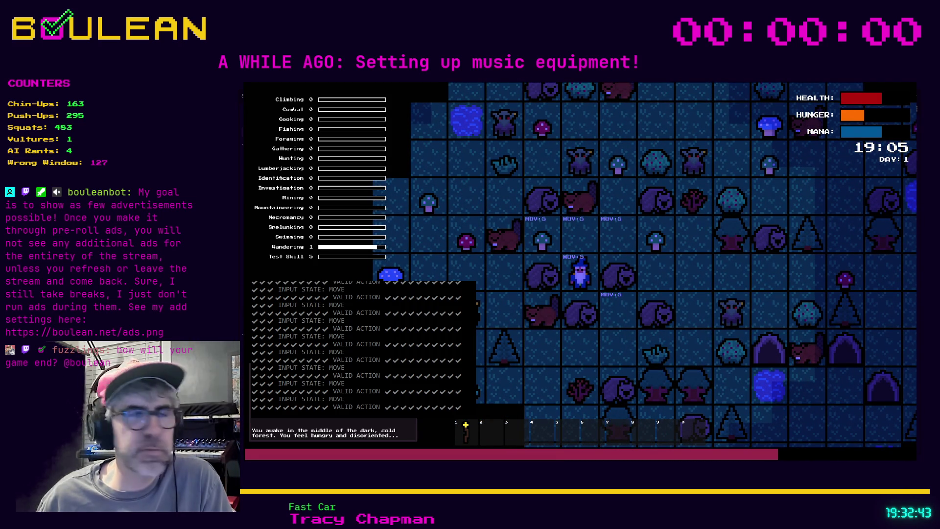
key("Up")
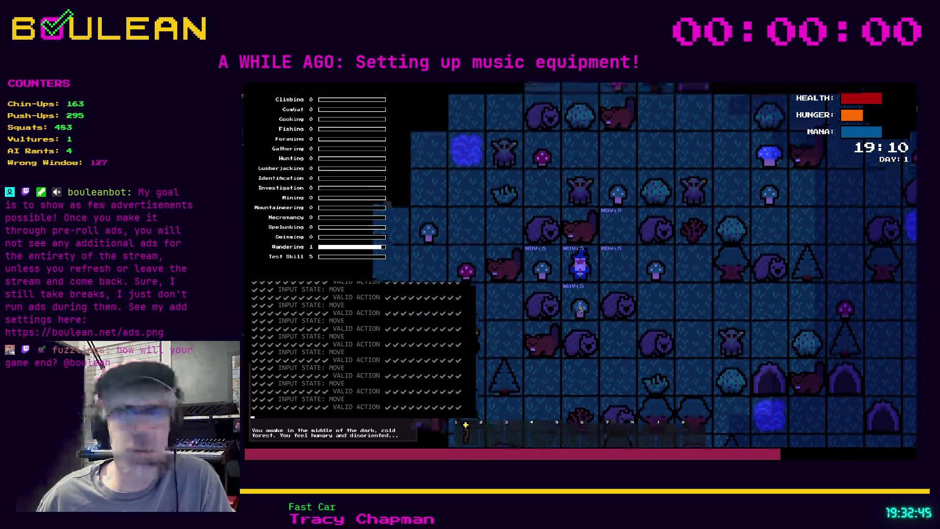
key("Right")
key("Right")
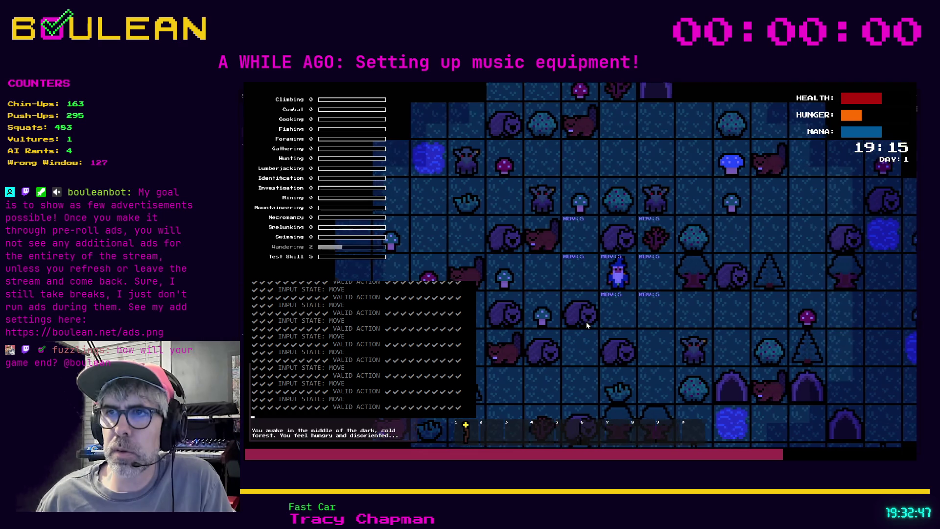
key("Down")
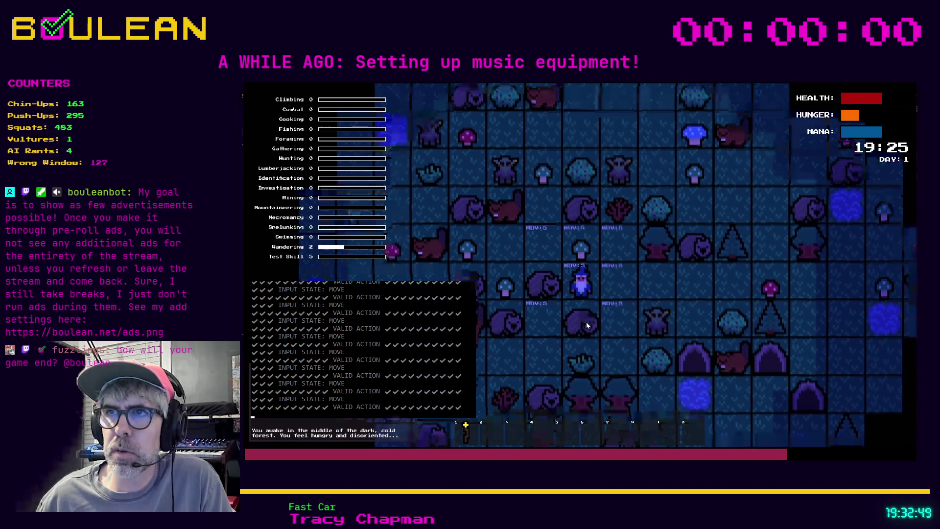
key("Right")
key("Down")
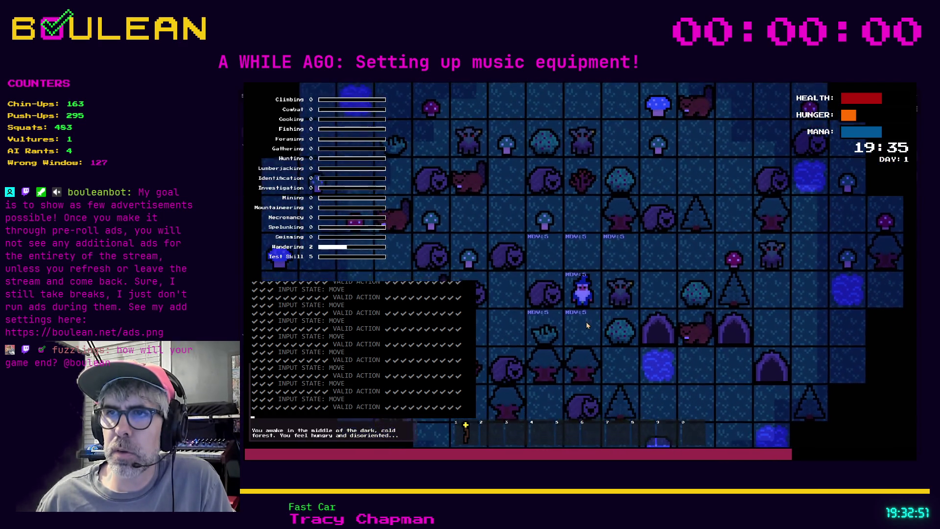
key("Down")
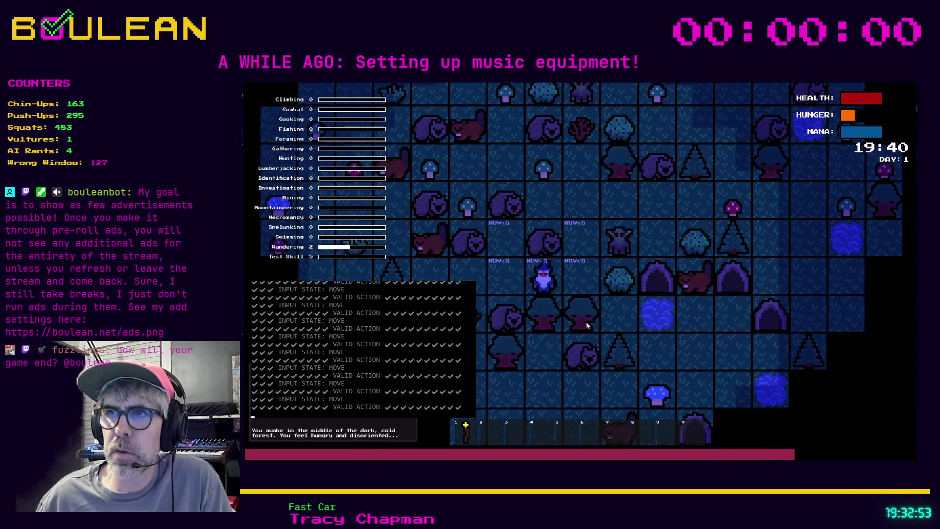
key("Left")
key("Left")
key("Left")
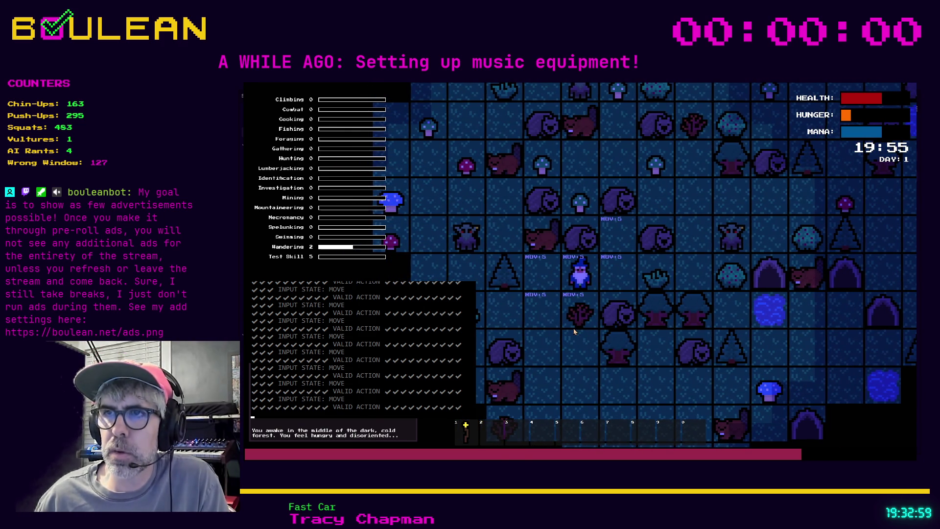
key("F8")
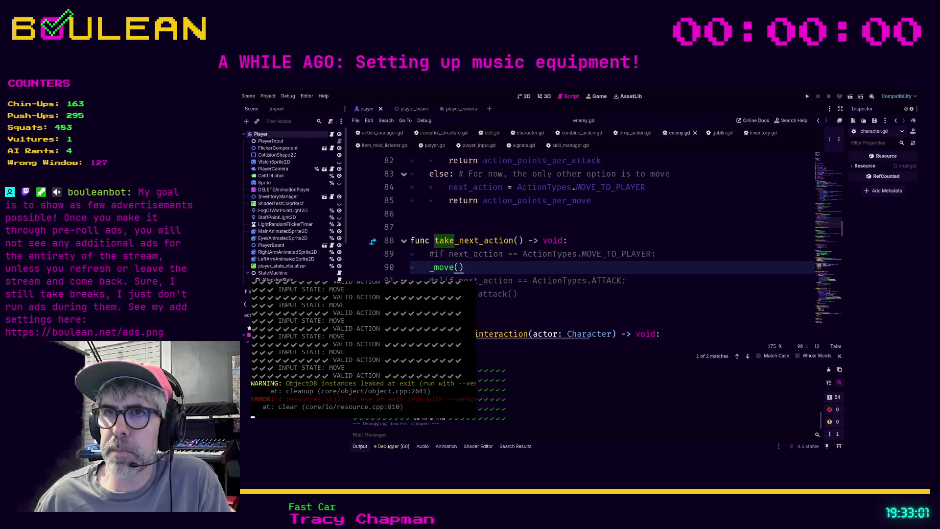
Step: Uncomment the if and elif lines 89–92 in take_next_action
key("Down")
key("Down")
key("shift+Up")
key("shift+Up")
key("shift+Up")
key("shift+Home")
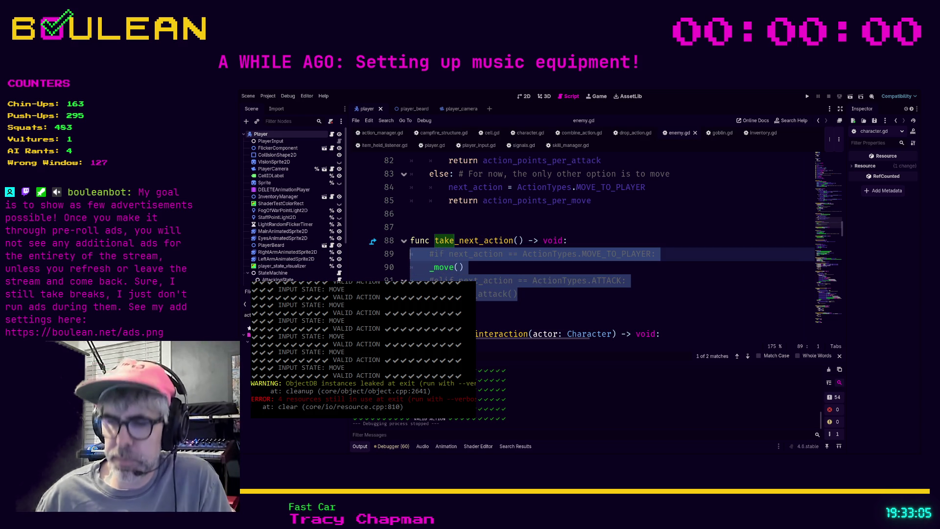
key("ctrl+k")
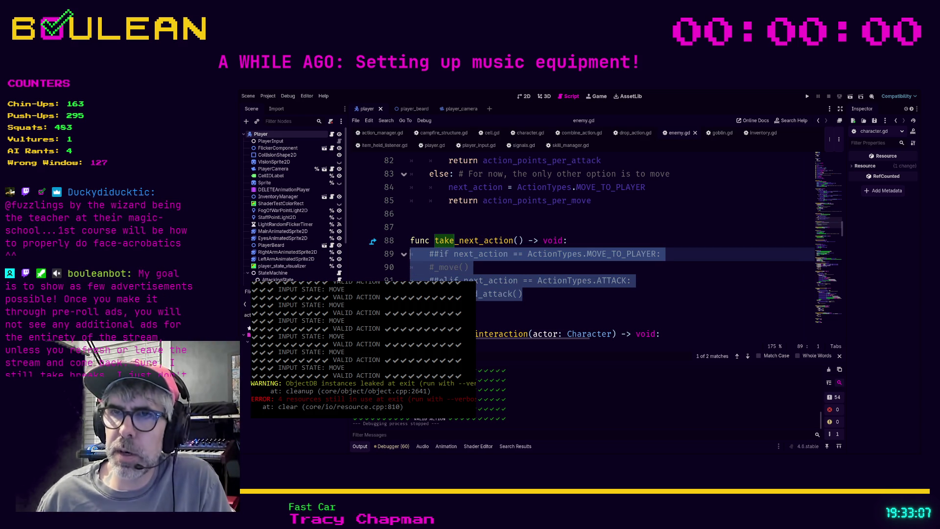
key("ctrl+k")
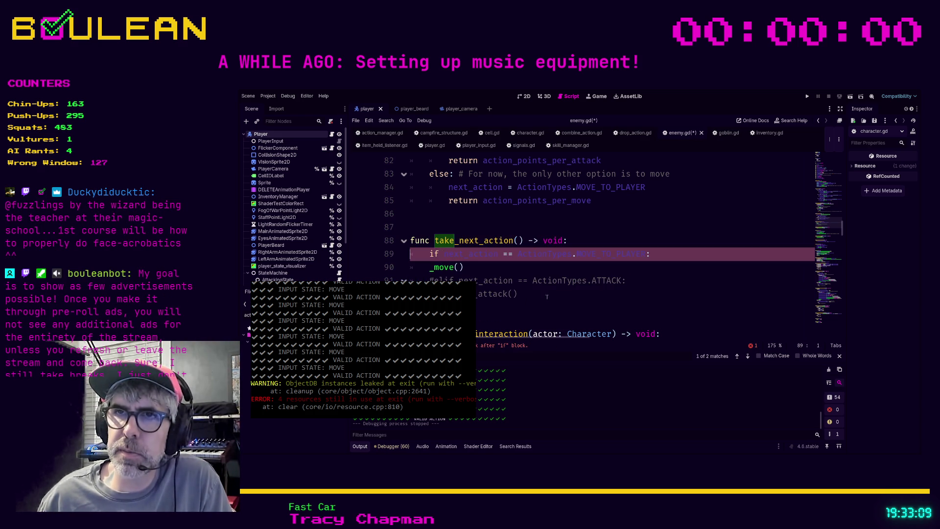
Step: Re-indent _move() under the if, uncomment the elif ATTACK branch, and save enemy.gd
key("Down")
key("Tab")
key("Down")
key("Down")
key("End")
key("shift+Up")
key("shift+Home")
key("ctrl+k")
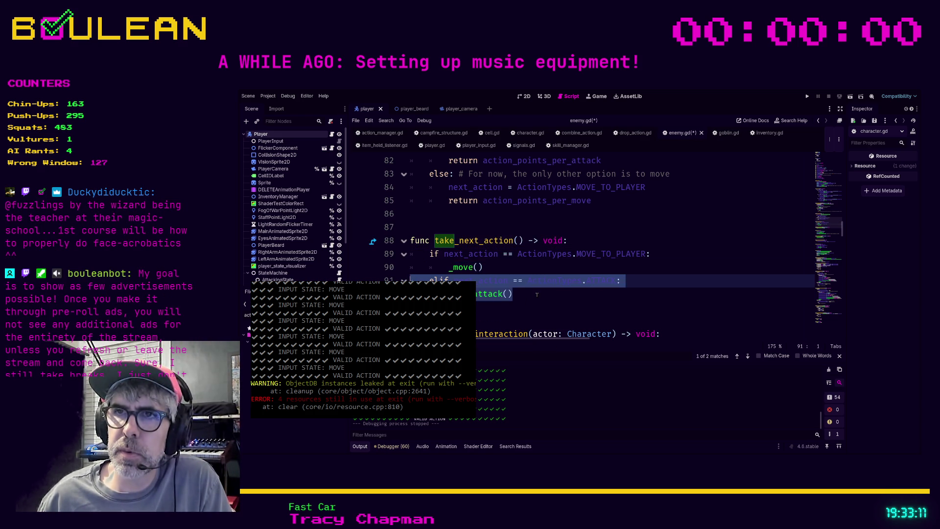
left_click(536, 294)
key("ctrl+s")
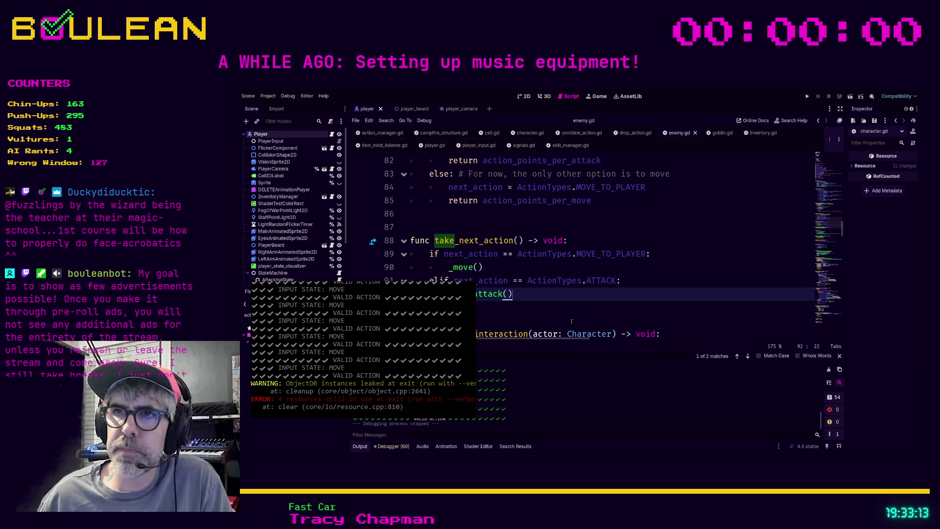
Step: Search enemy.gd for 'next_action'
left_click(571, 322)
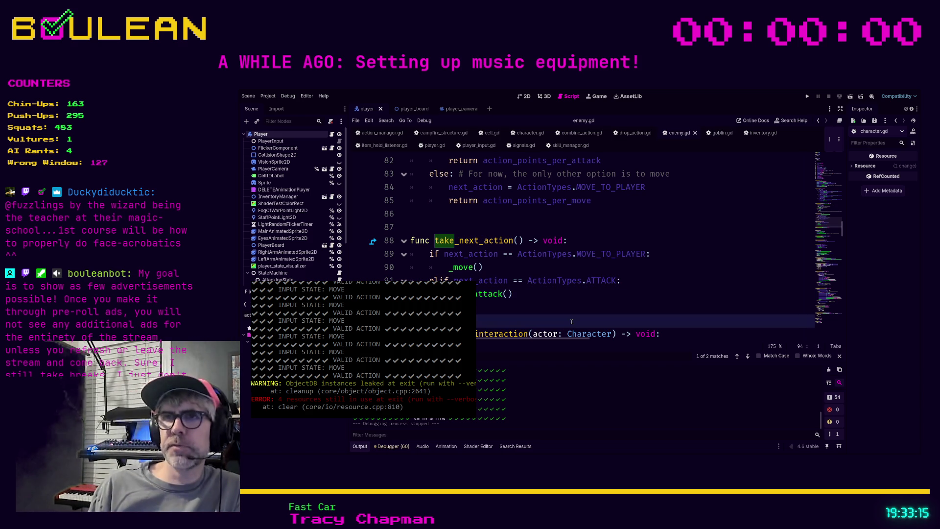
key("ctrl+f")
type("next_action")
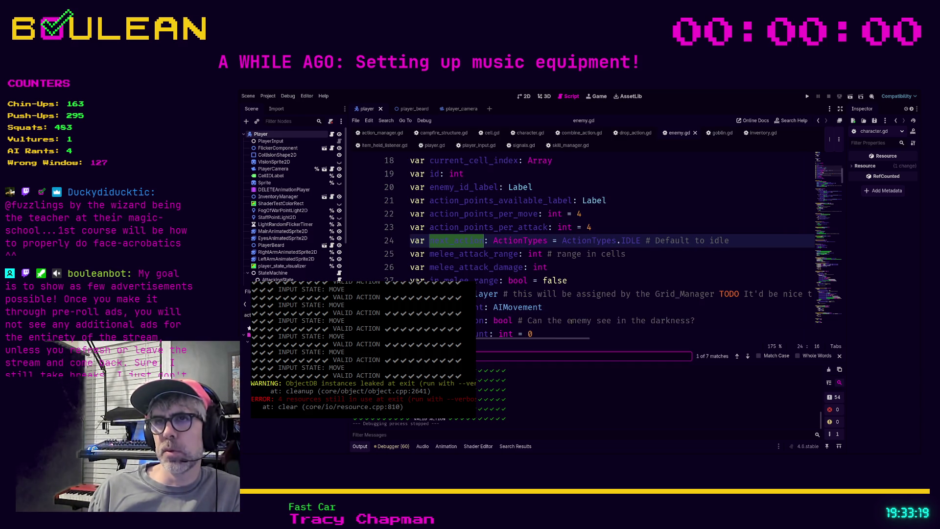
Step: Jump to the next 'next_action' match and review the get_next_action function
key("Return")
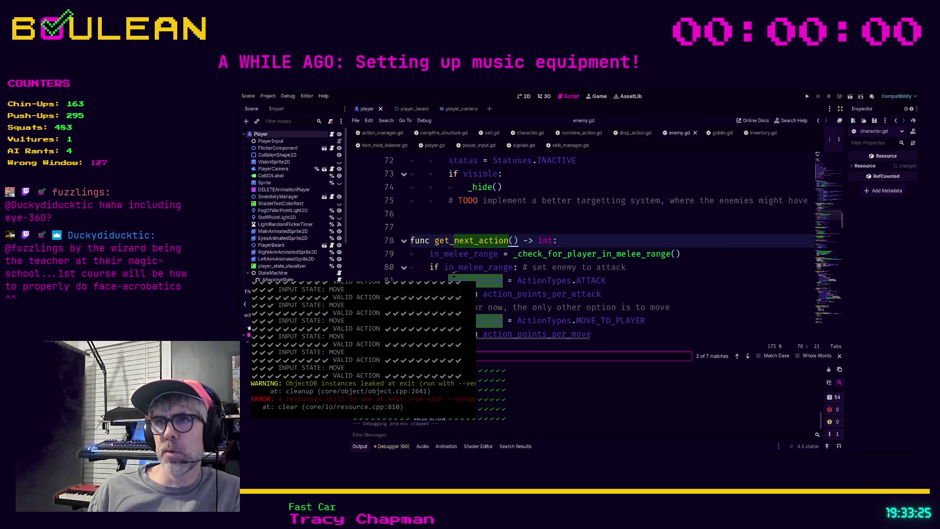
scroll(453, 274, "down", 1)
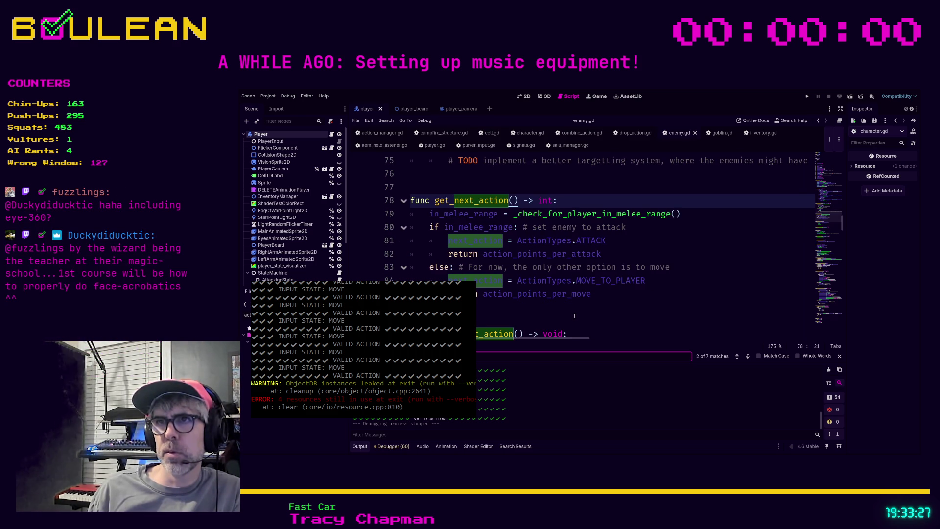
scroll(592, 274, "up", 11)
scroll(582, 313, "up", 9)
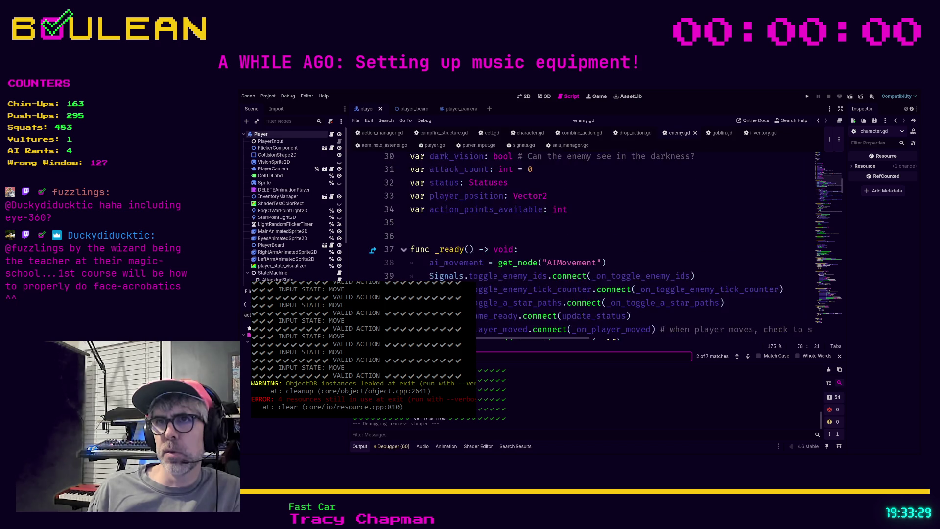
scroll(581, 315, "up", 2)
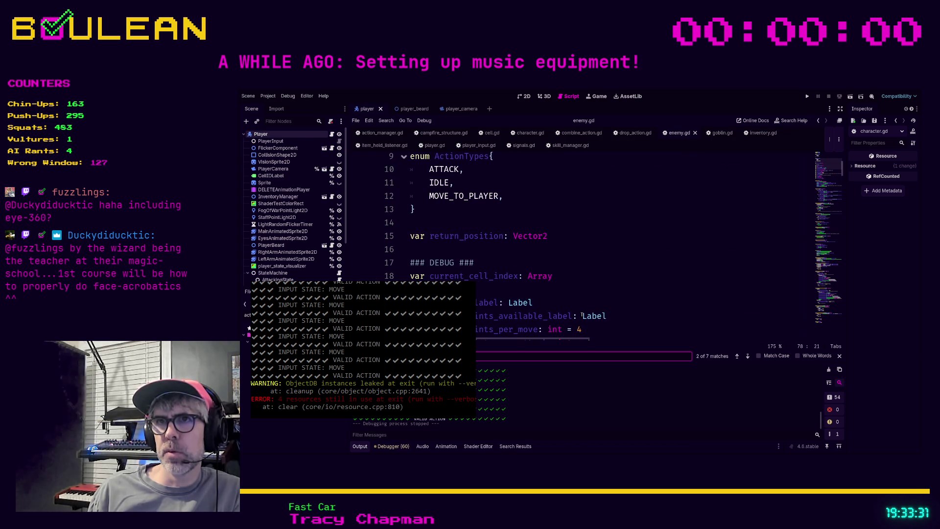
scroll(581, 316, "up", 3)
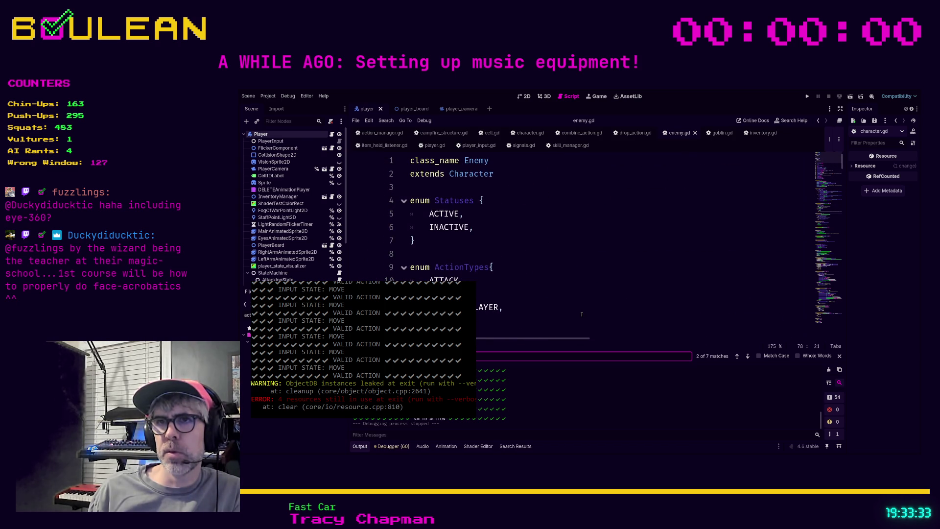
scroll(582, 314, "down", 2)
scroll(508, 282, "down", 6)
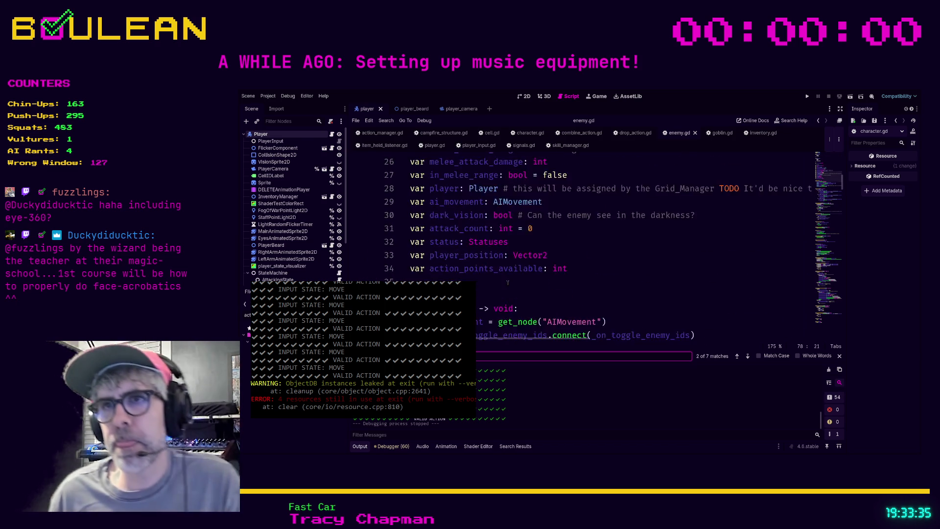
scroll(508, 283, "down", 15)
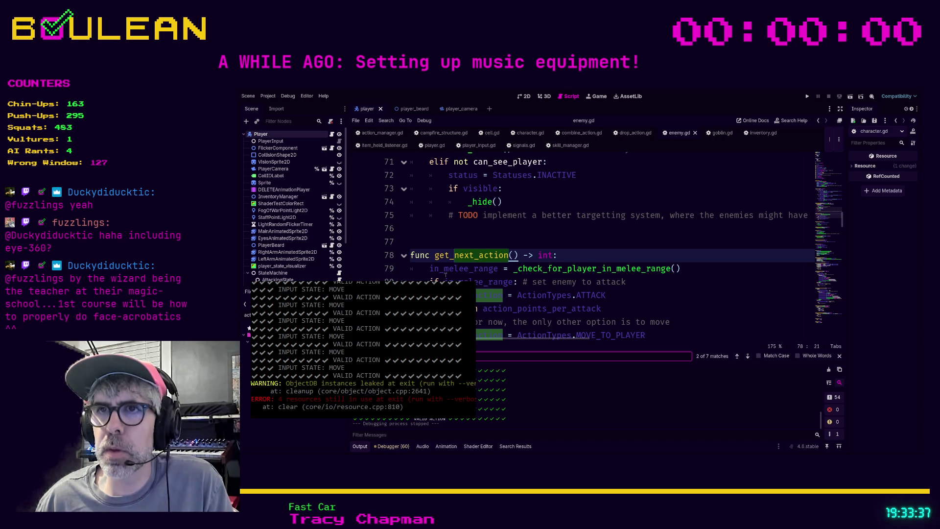
triple_click(450, 275)
left_click(425, 278)
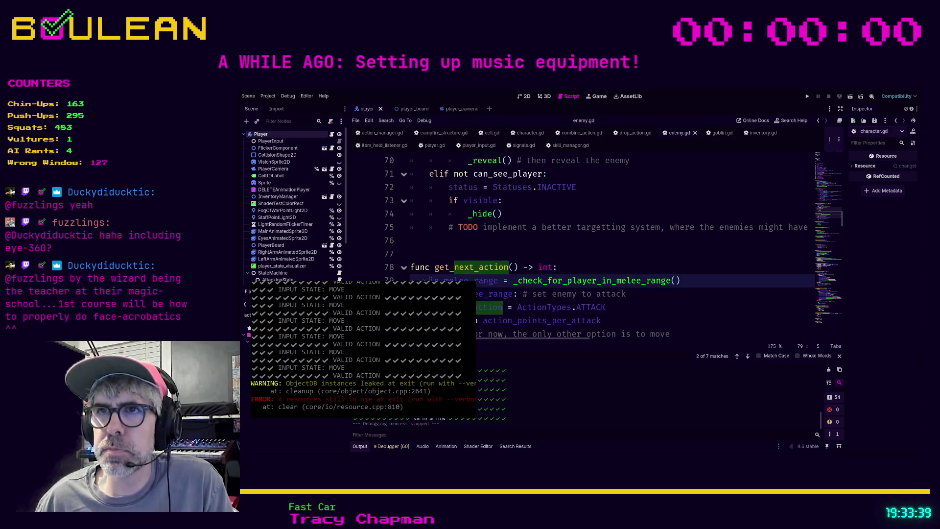
scroll(425, 278, "up", 1)
scroll(426, 278, "down", 1)
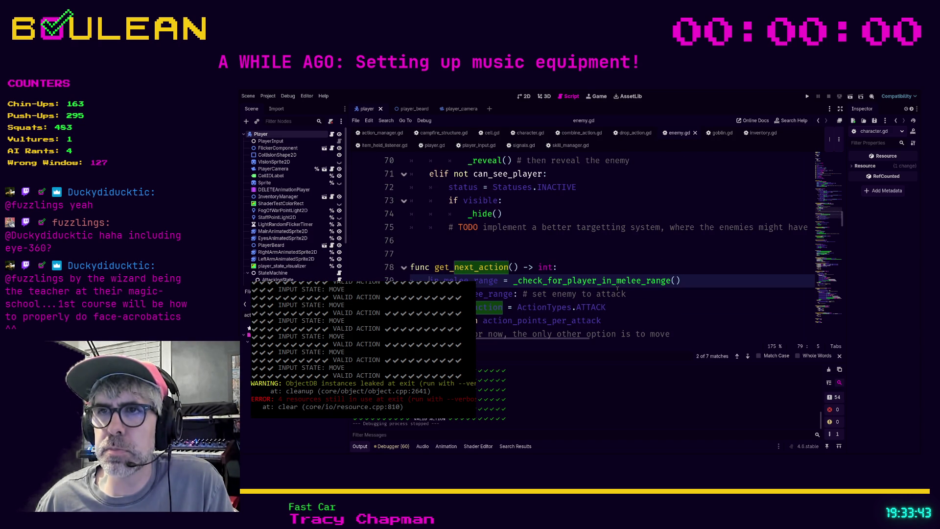
scroll(561, 280, "down", 1)
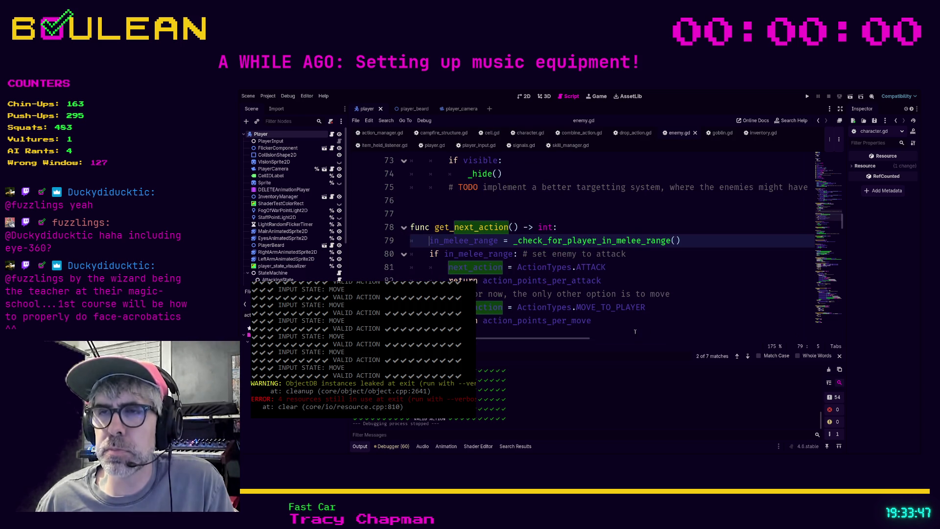
left_click(612, 321)
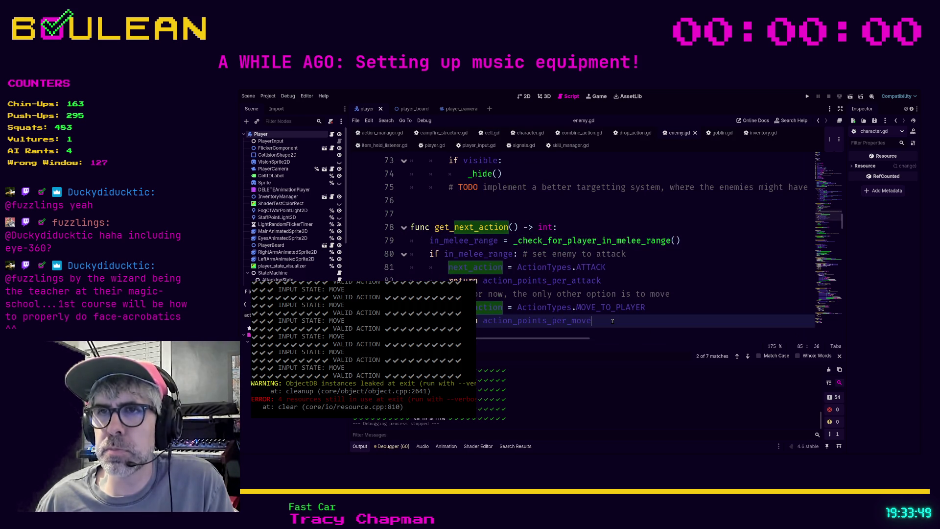
Step: Cycle through the next_action matches between take_next_action and get_next_action
left_click(744, 356)
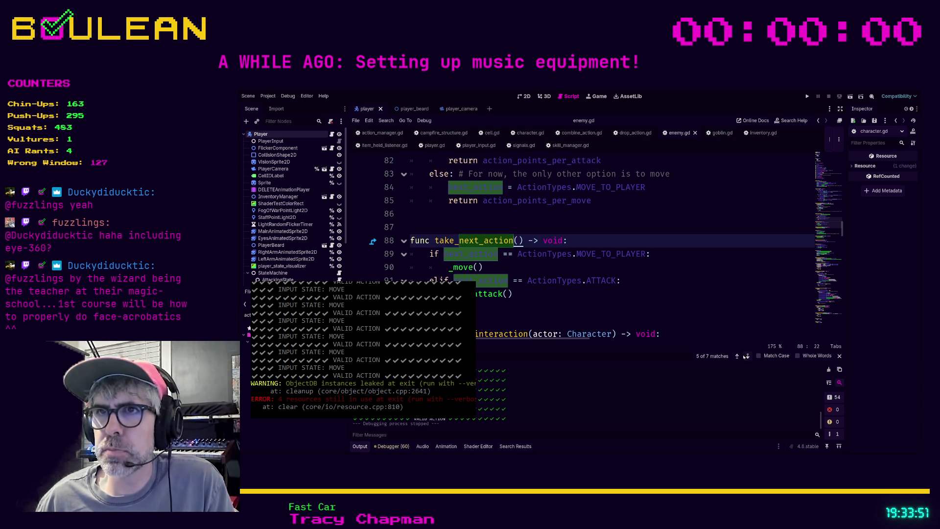
left_click(745, 356)
left_click(744, 356)
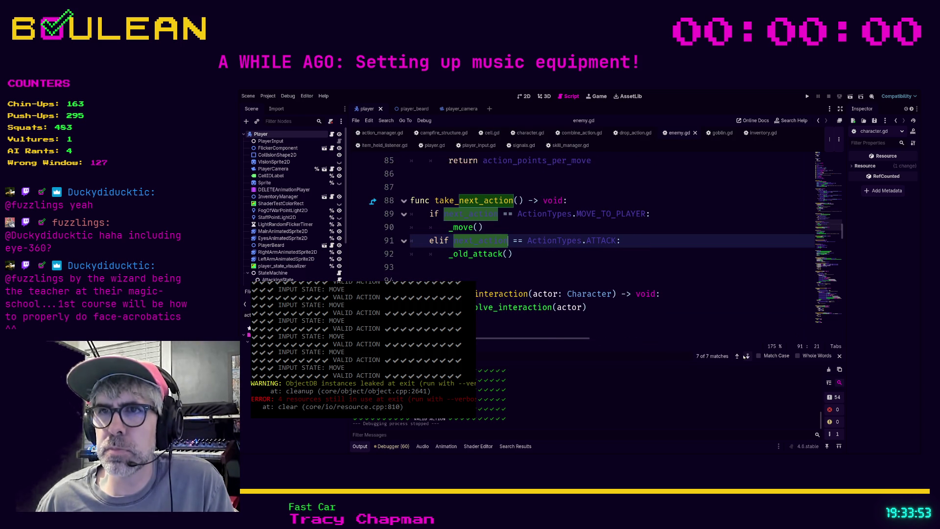
left_click(744, 356)
left_click(744, 356)
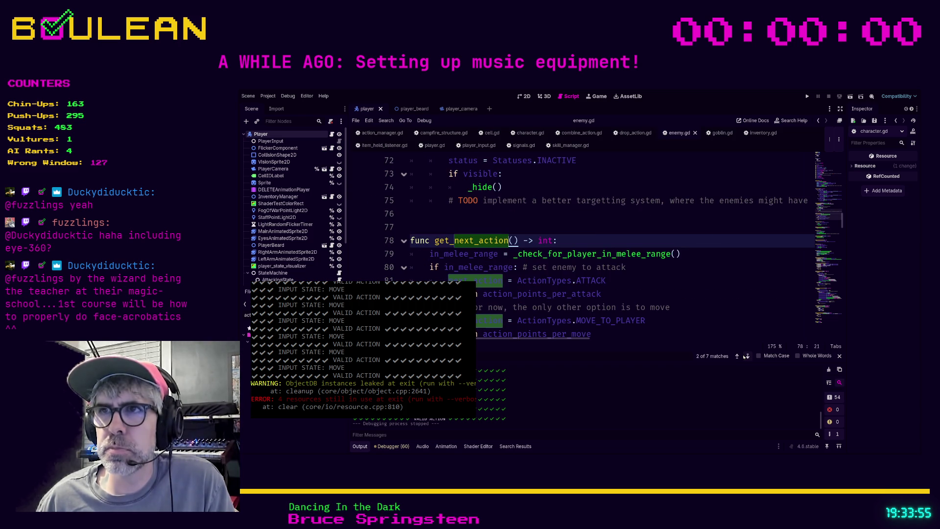
left_click(695, 308)
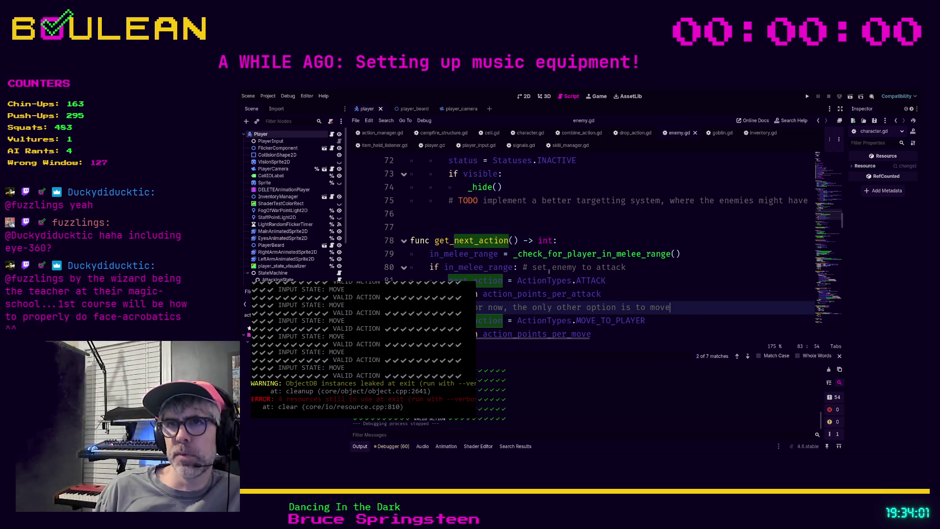
scroll(590, 279, "down", 1)
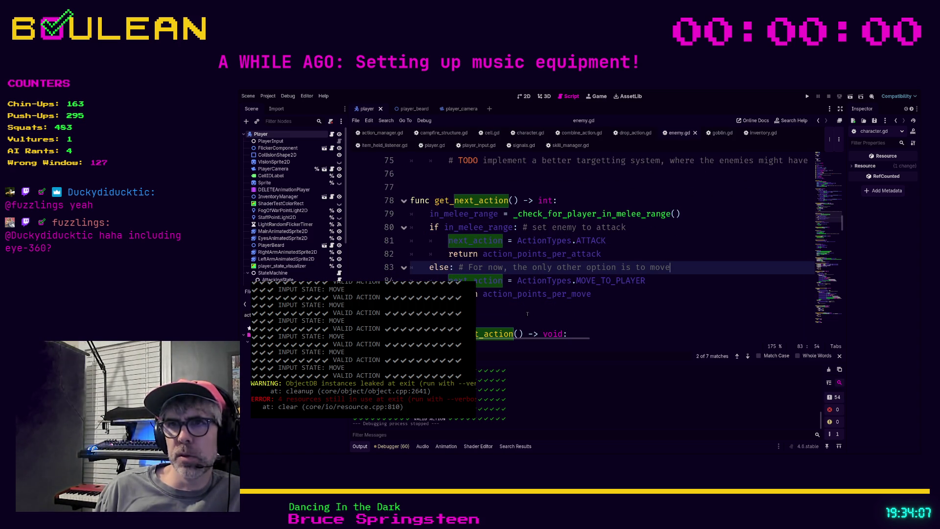
left_click(527, 313)
Step: Search for get_next_action in the script, then project-wide with Find in Files (3 matches)
key("ctrl+f")
type("get_next_a")
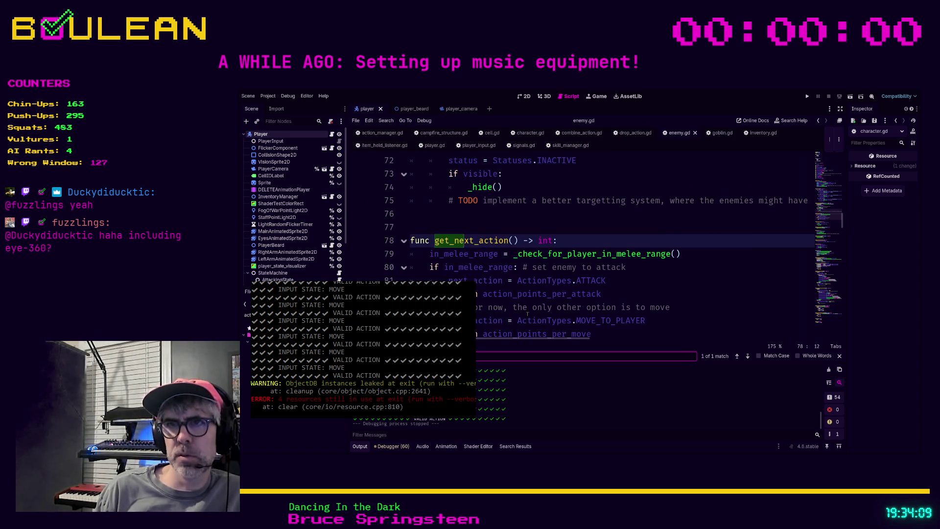
type("ction")
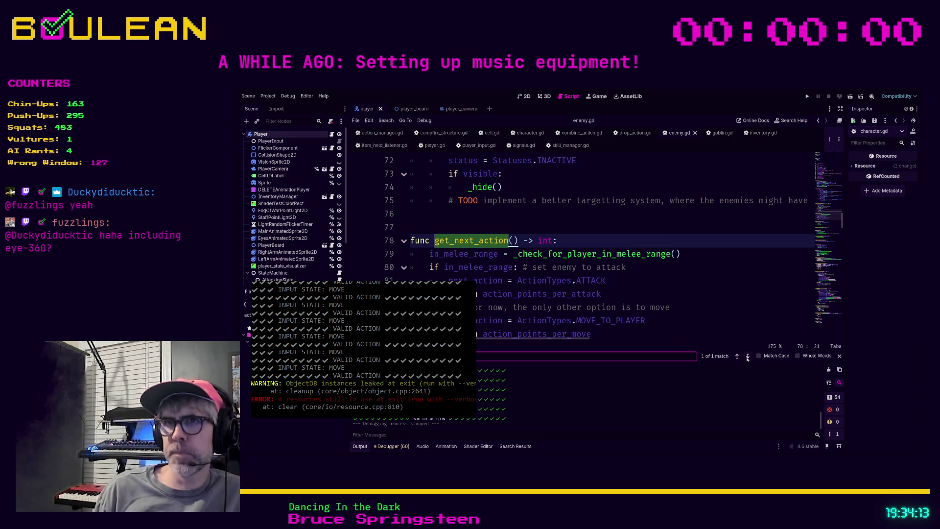
left_click(723, 292)
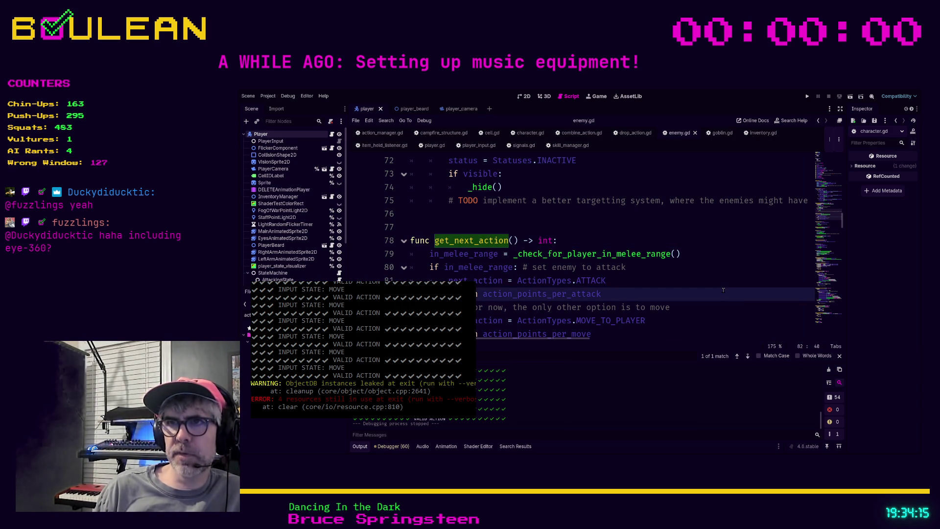
key("ctrl+shift+f")
key("Return")
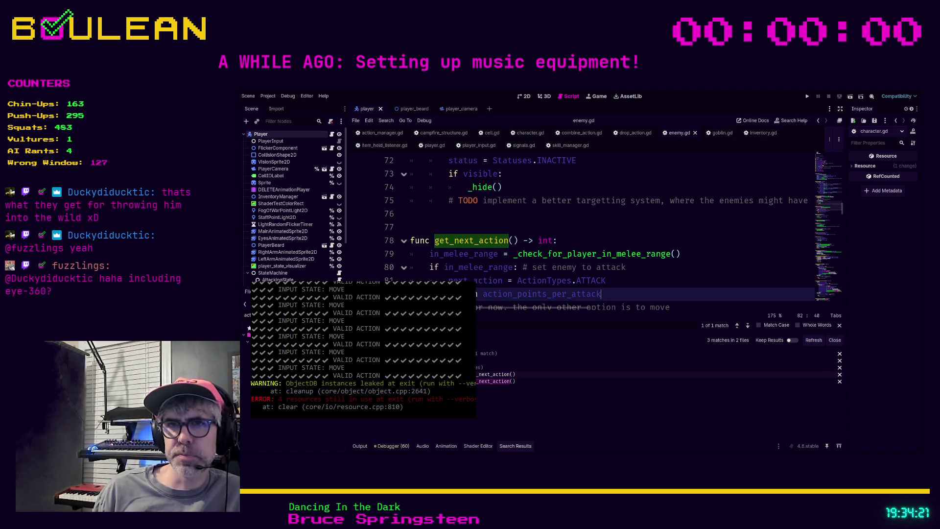
Step: Review _assign_action_points_to_active_enemies in action_manager.gd, then switch to signals.gd
left_click(495, 381)
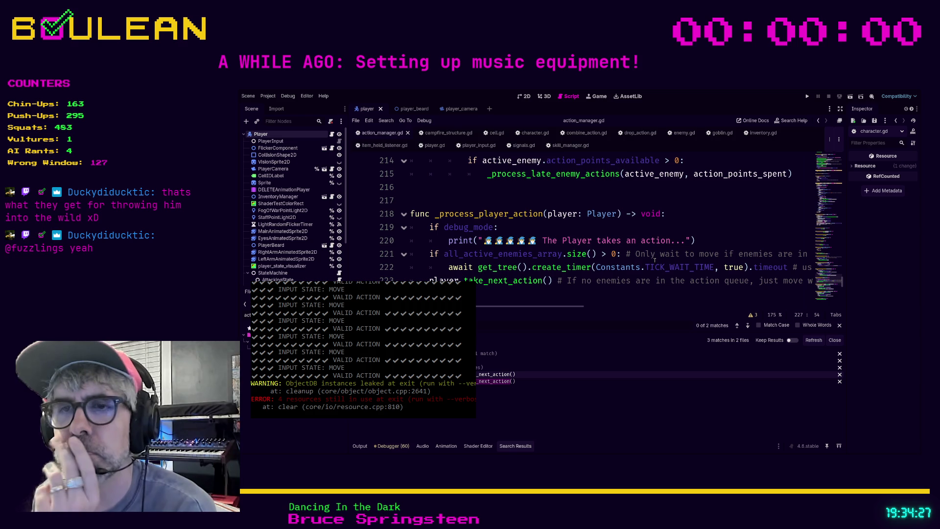
scroll(654, 260, "up", 1)
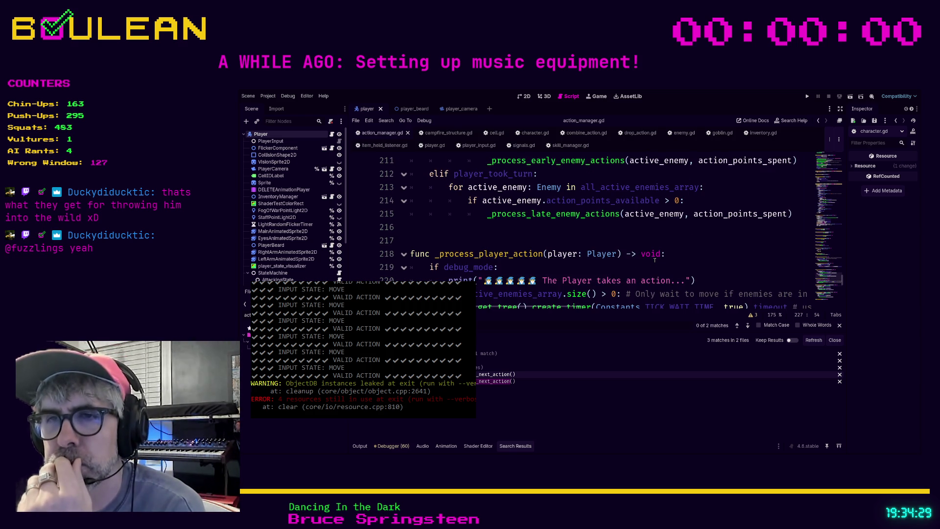
scroll(655, 260, "up", 3)
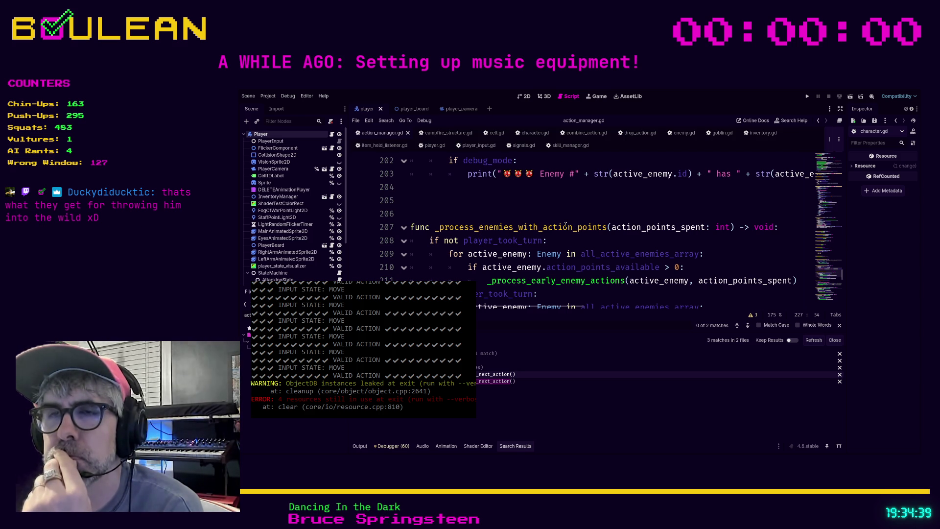
scroll(566, 225, "up", 1)
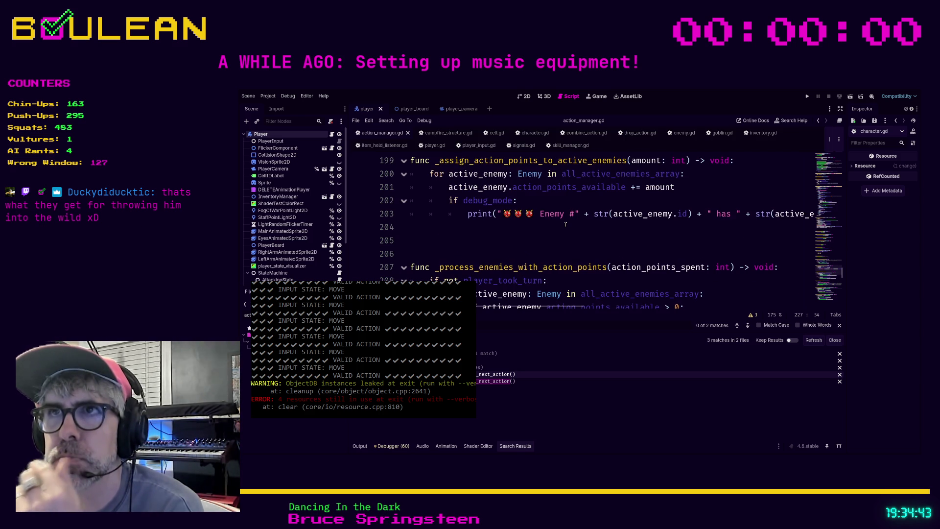
left_click(523, 146)
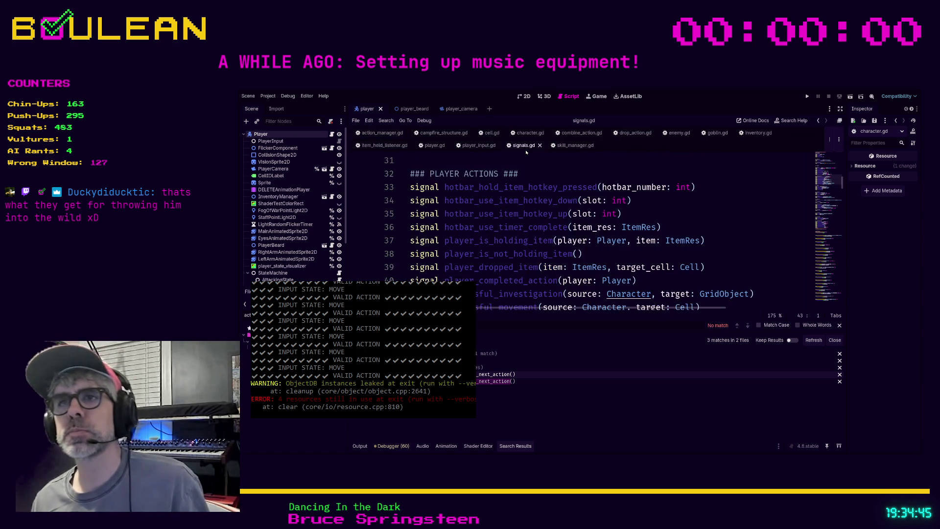
Step: Search signals.gd for '_ready' matches, then return to enemy.gd
scroll(550, 216, "down", 10)
scroll(550, 216, "down", 9)
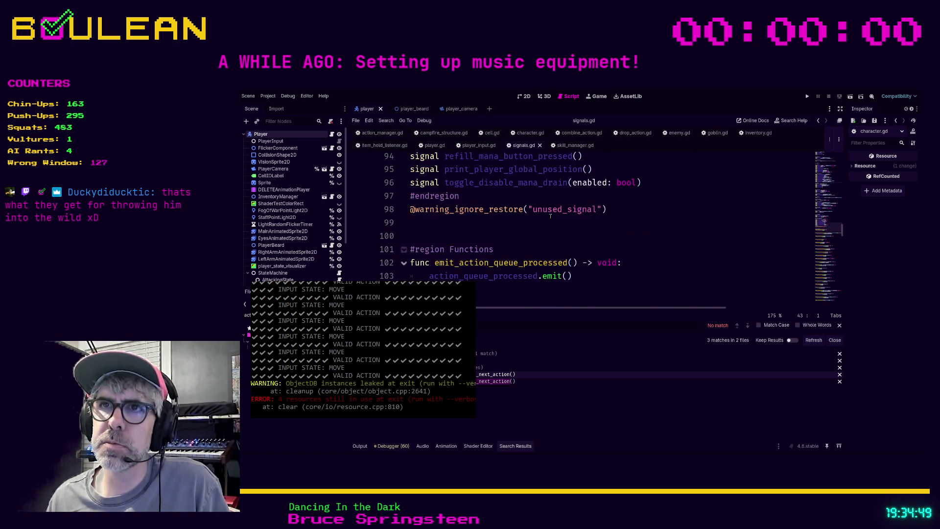
scroll(550, 216, "up", 1)
left_click(559, 236)
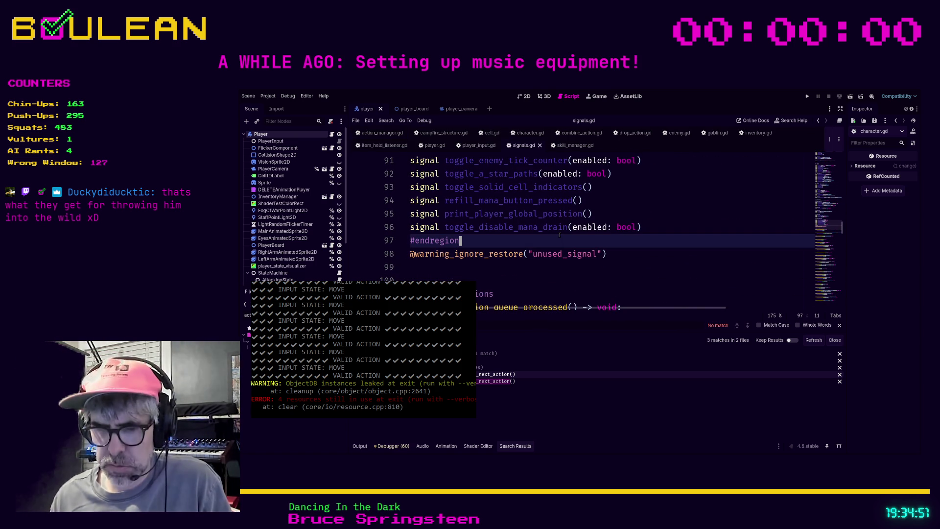
key("ctrl+f")
type("_ready")
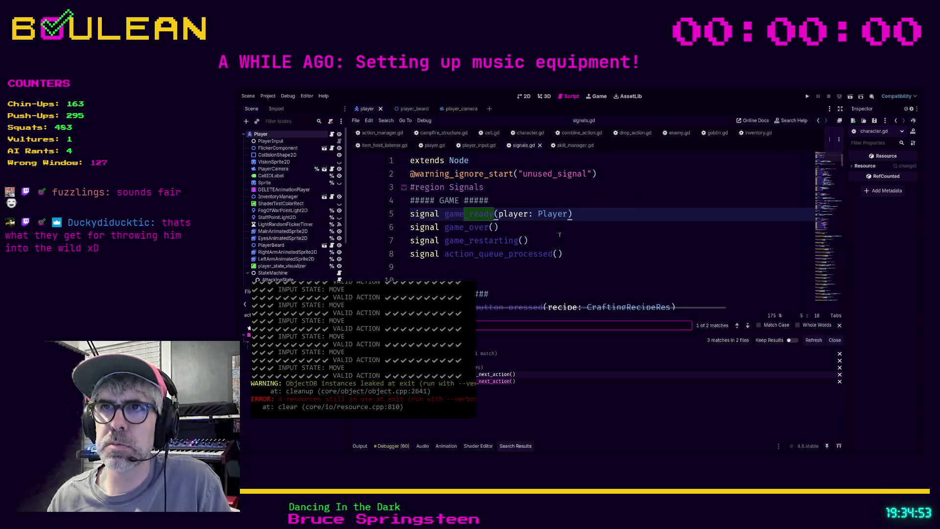
key("Return")
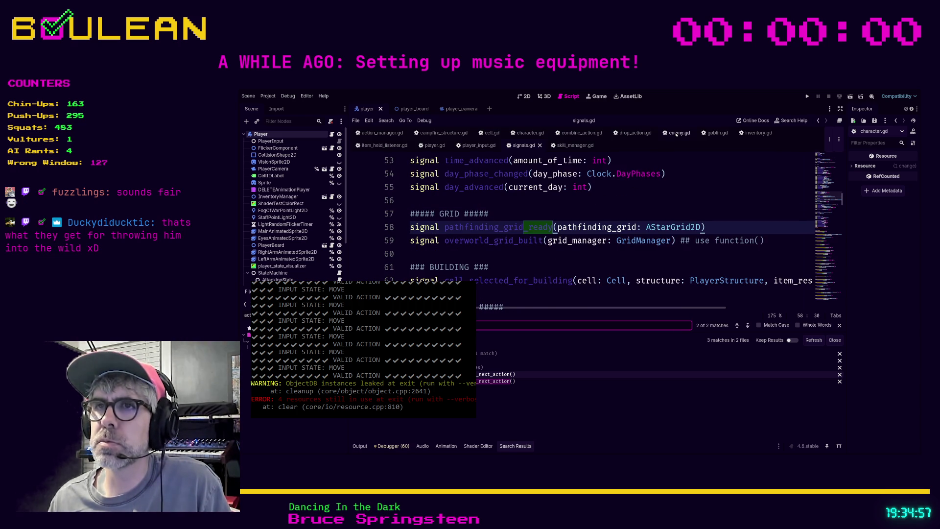
left_click(676, 134)
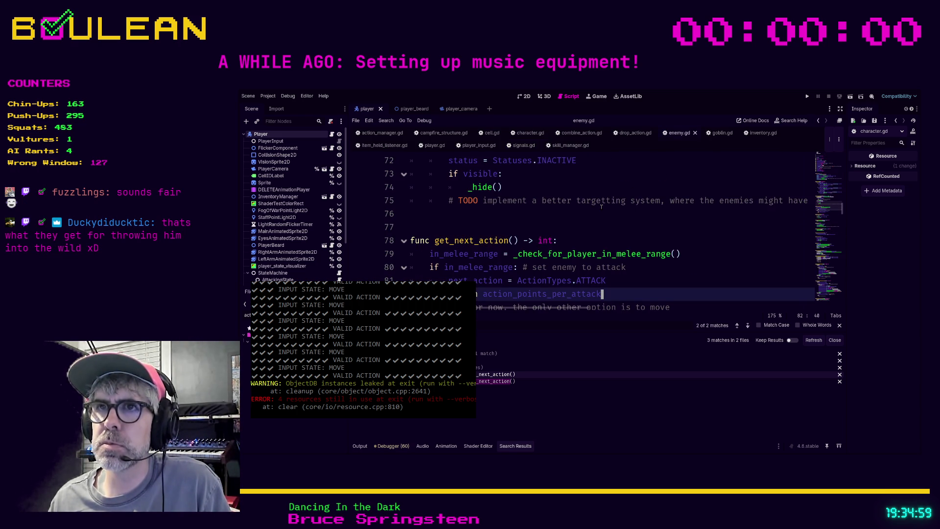
Step: Inspect the player_moved connection in enemy.gd's _ready and jump to _on_player_moved
scroll(601, 207, "up", 10)
scroll(601, 208, "down", 1)
scroll(592, 228, "up", 3)
scroll(591, 231, "down", 1)
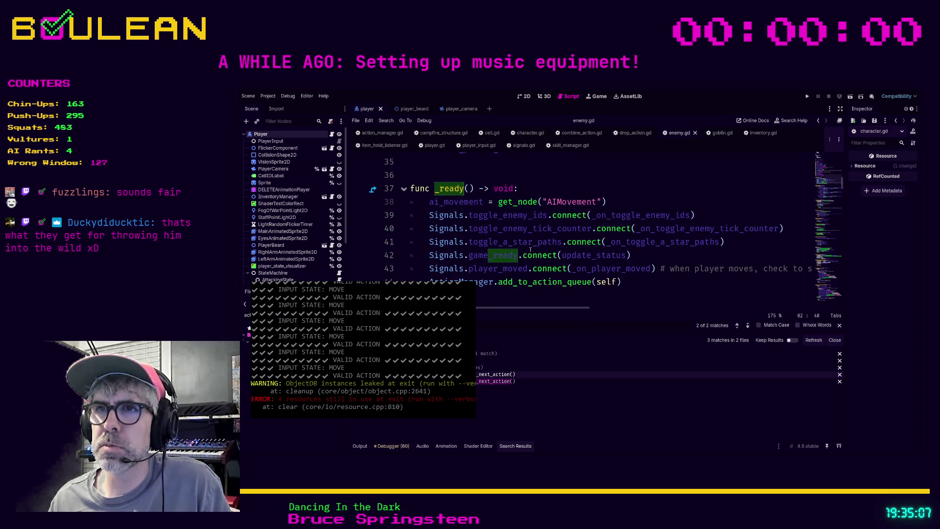
scroll(492, 254, "up", 1)
left_click_drag(603, 280, 602, 269)
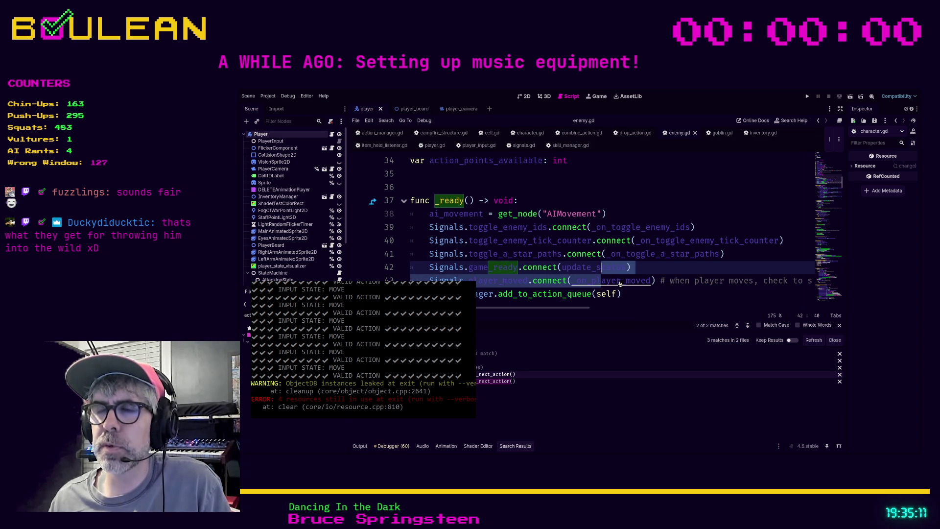
left_click(622, 280, "ctrl")
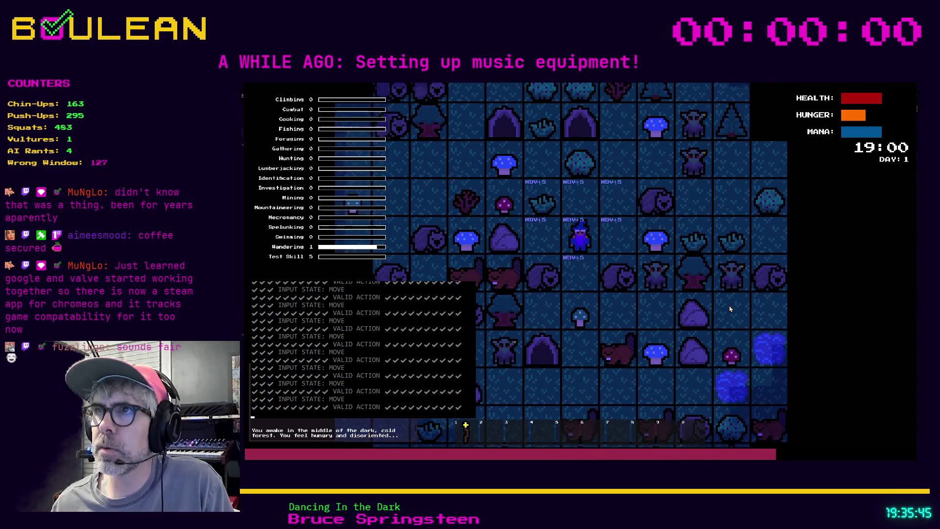
Step: Walk the wizard up to the goblin and attack it for 7 damage
key("q")
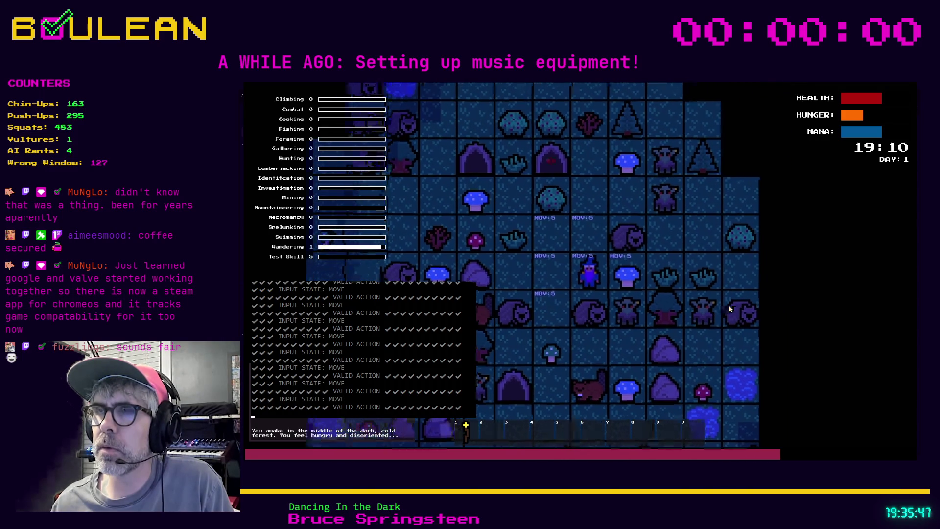
key("x")
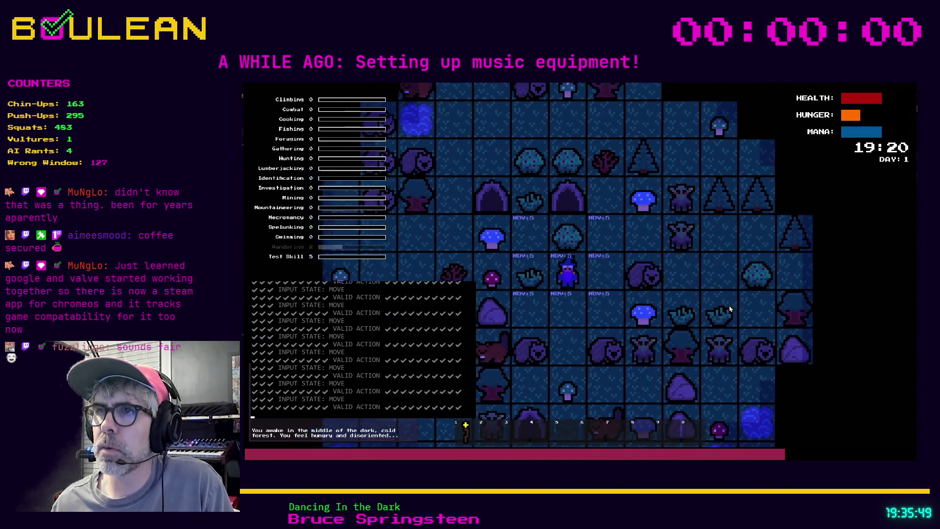
key("s")
key("d")
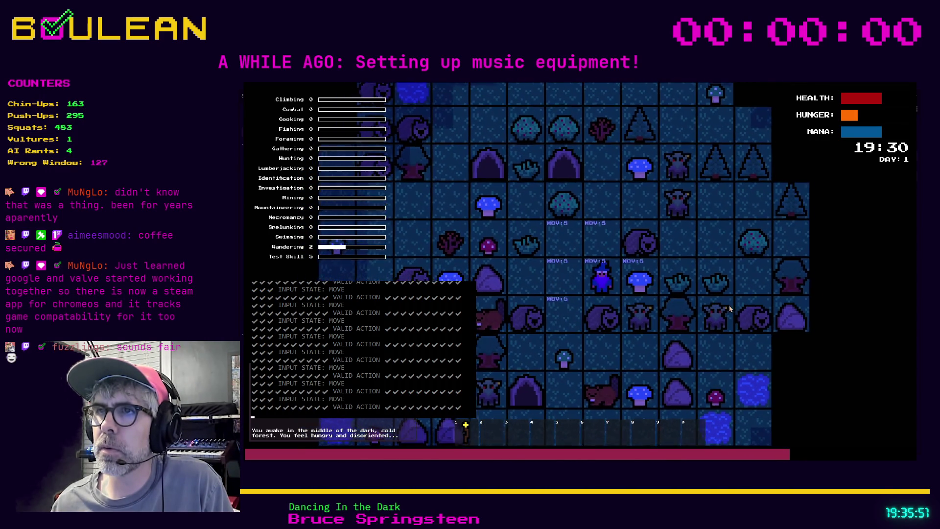
key("w")
key("e")
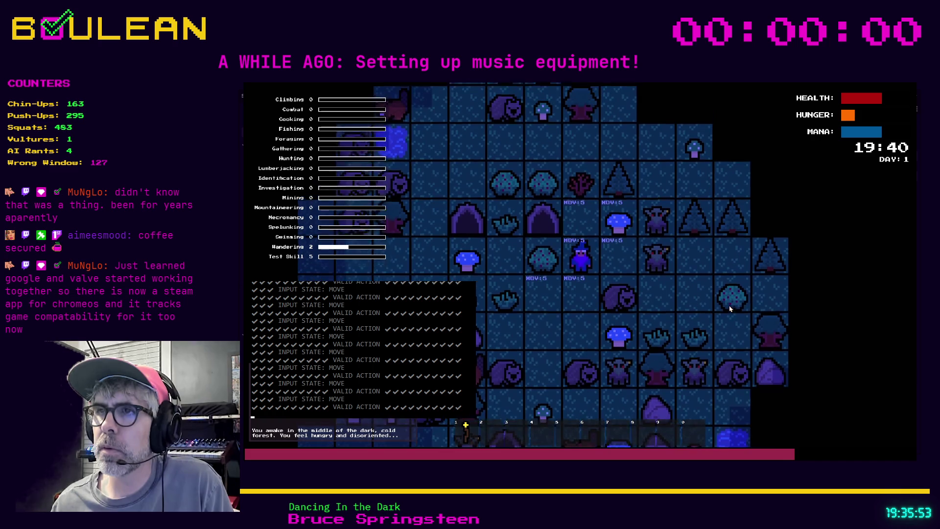
key("s")
key("e")
Step: Switch back to move mode, step left and right, then attack the goblin above
key("m")
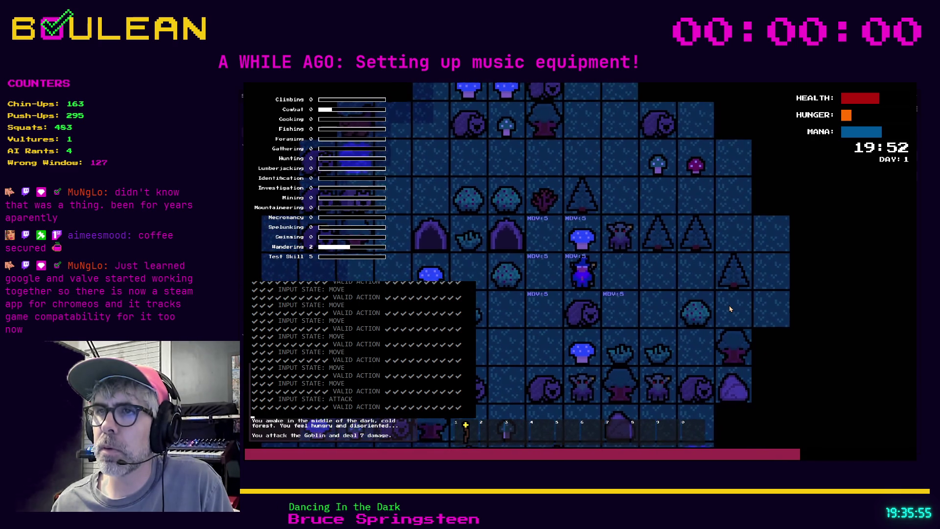
key("a")
key("d")
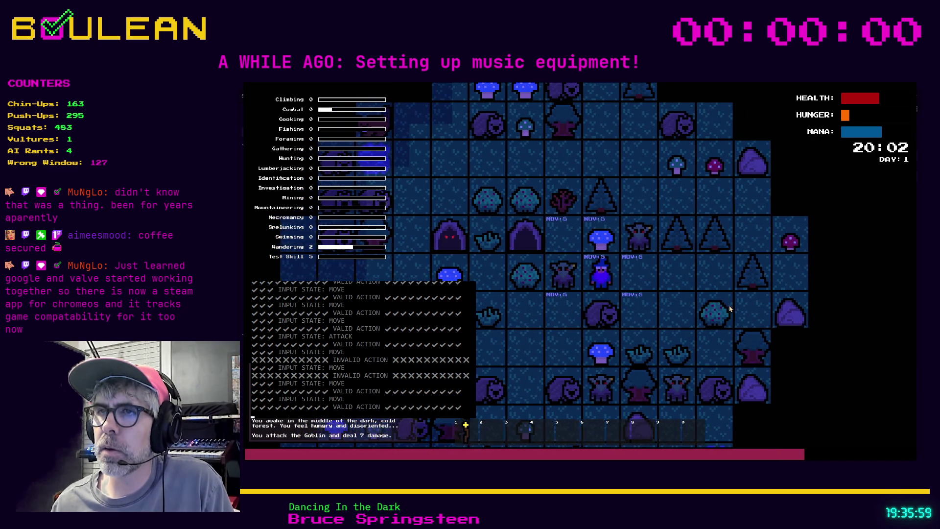
key("d")
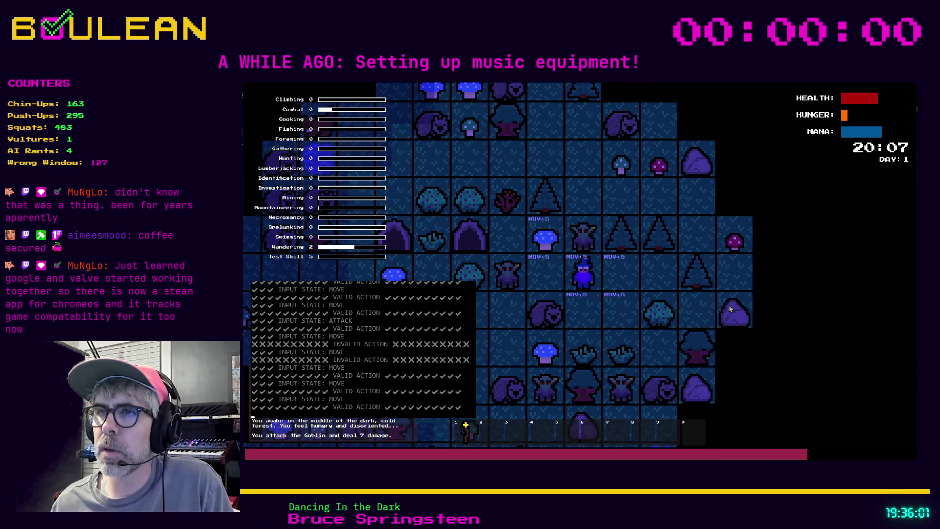
key("w")
key("w")
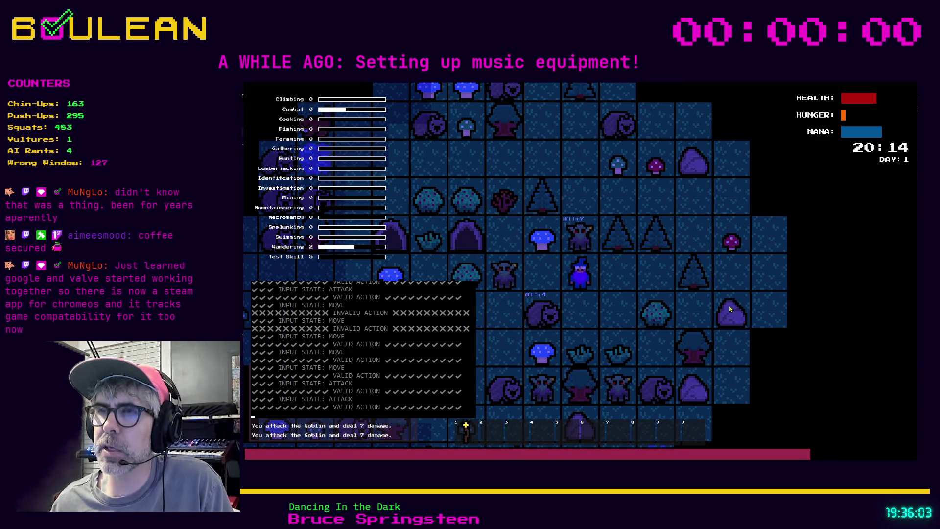
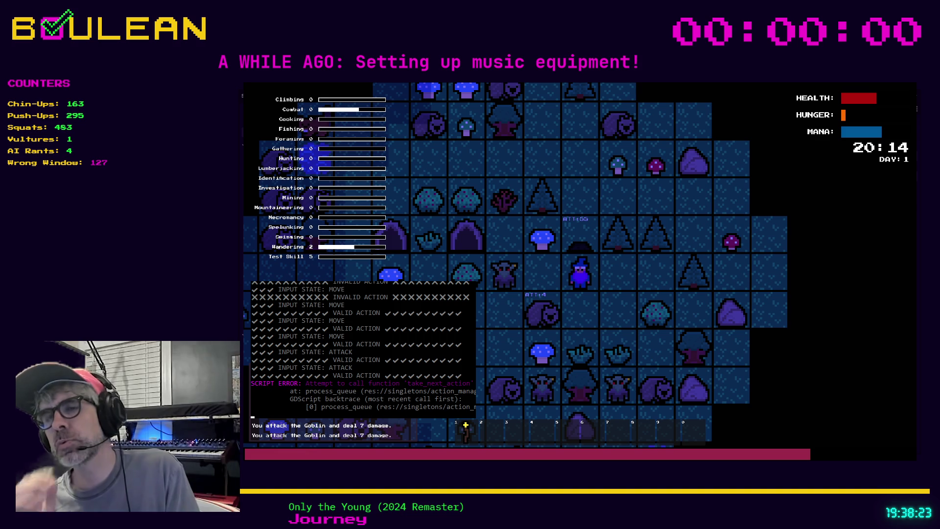
Step: Leave the running game and return to grid_object.gd's die() function in the editor
key("alt+Tab")
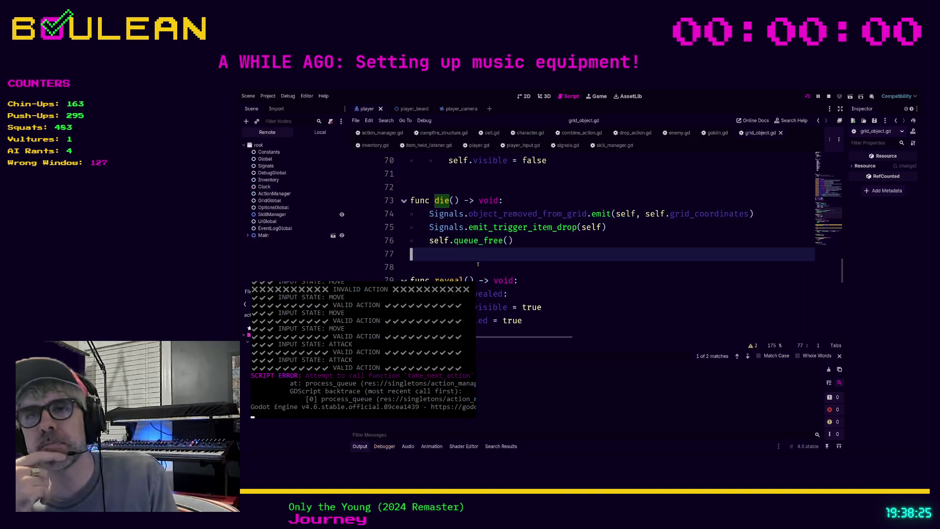
Step: Relaunch the project with F5 for a fresh run on day 1 in the dark forest
key("F5")
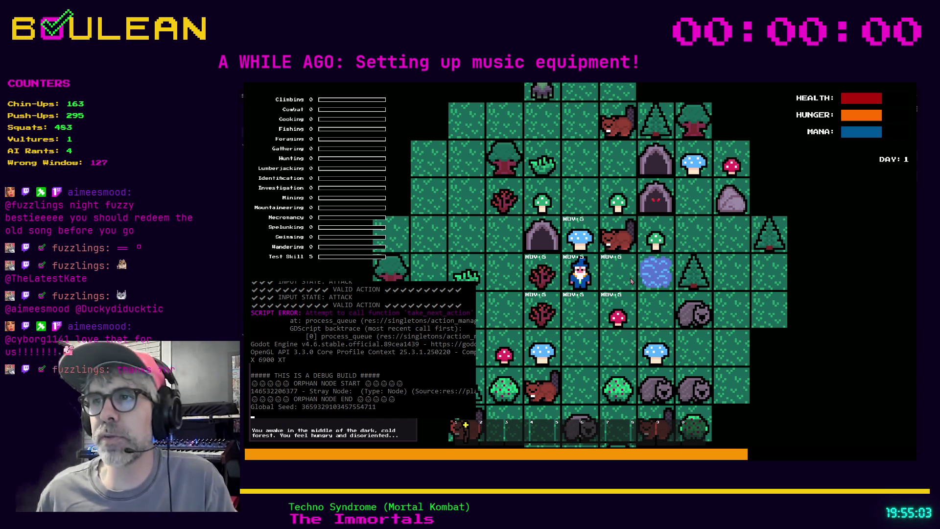
Step: Walk the wizard east, kill the Goblin to the north and collect its two Souls
key("Down")
key("Down")
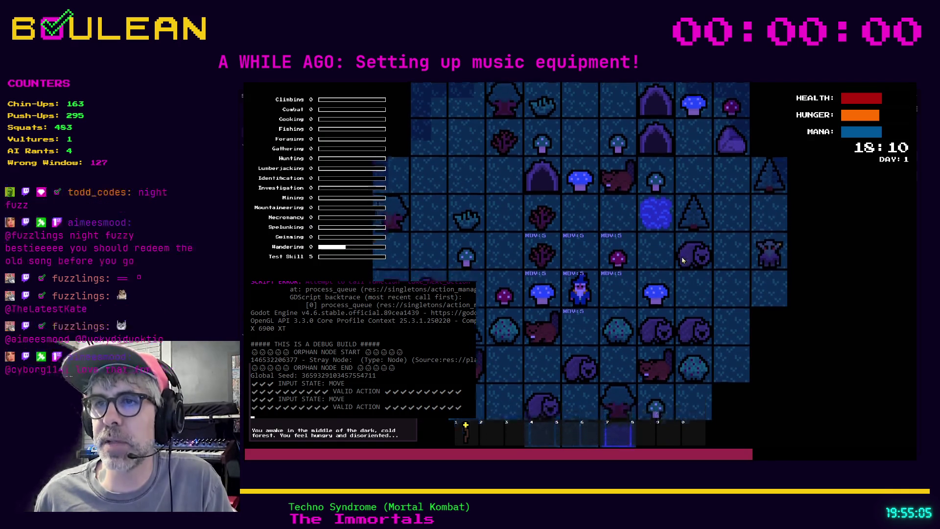
key("Right")
key("Right")
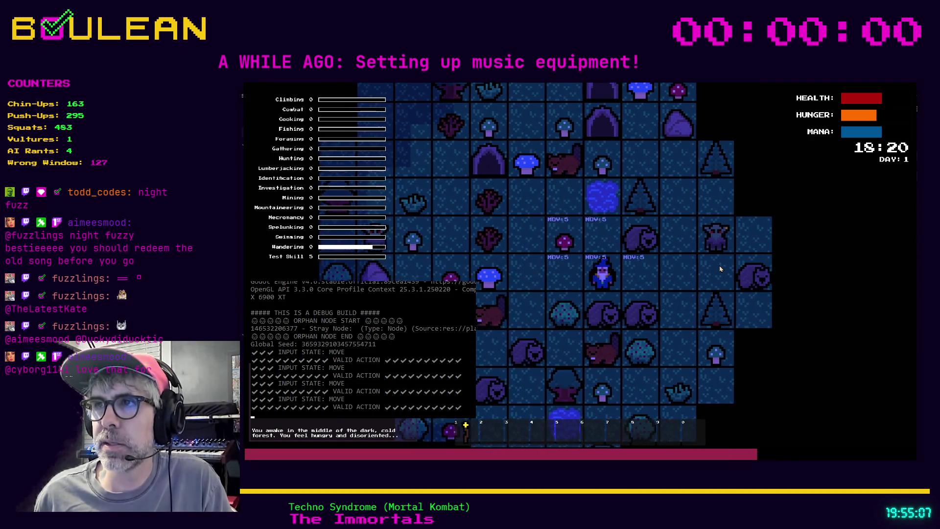
key("Right")
key("Right")
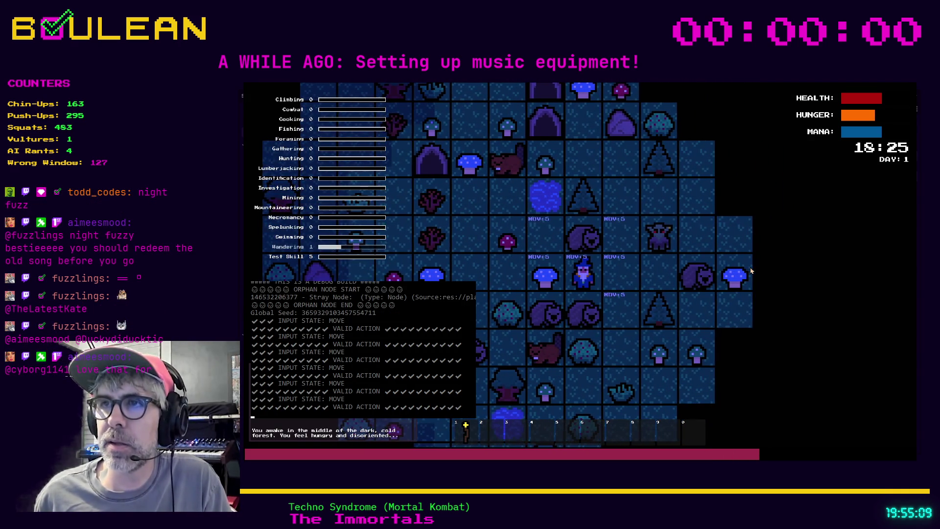
key("Right")
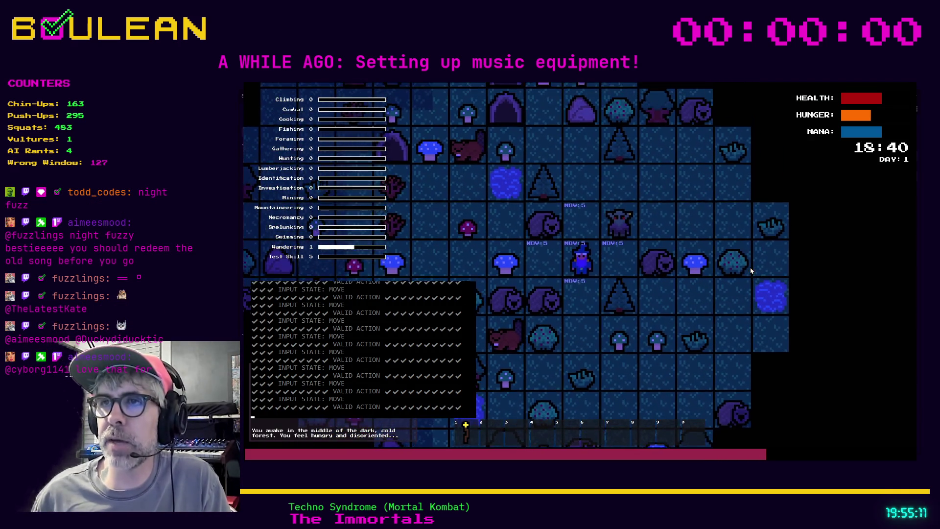
key("Up")
key("Right")
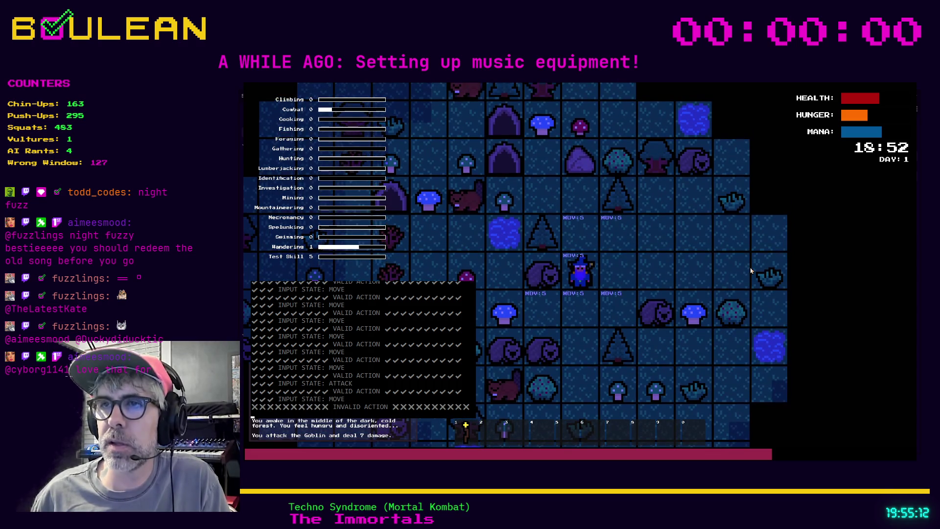
key("Up")
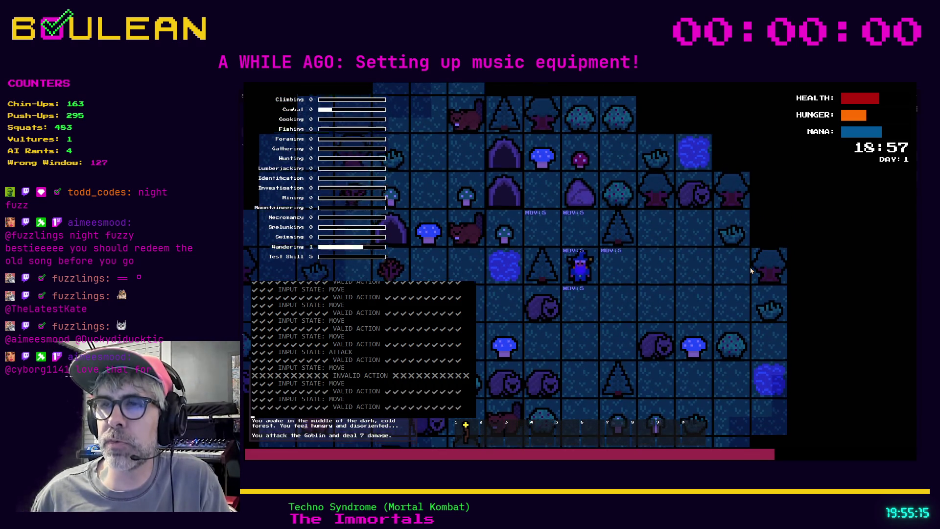
key("Up")
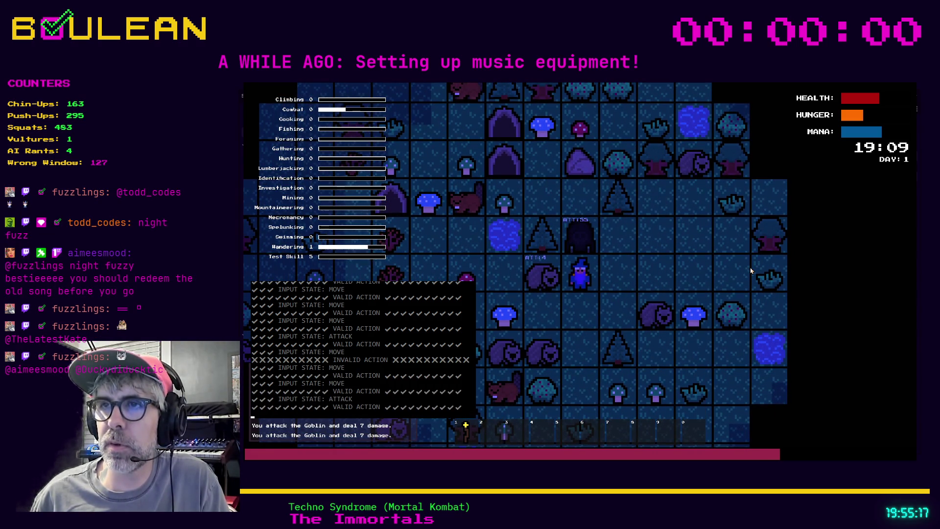
key("Up")
key("Up")
key("Up")
key("Right")
key("Left")
Step: Pick up the Green Mushroom and move the wizard beside the Fishing Hole
key("Up")
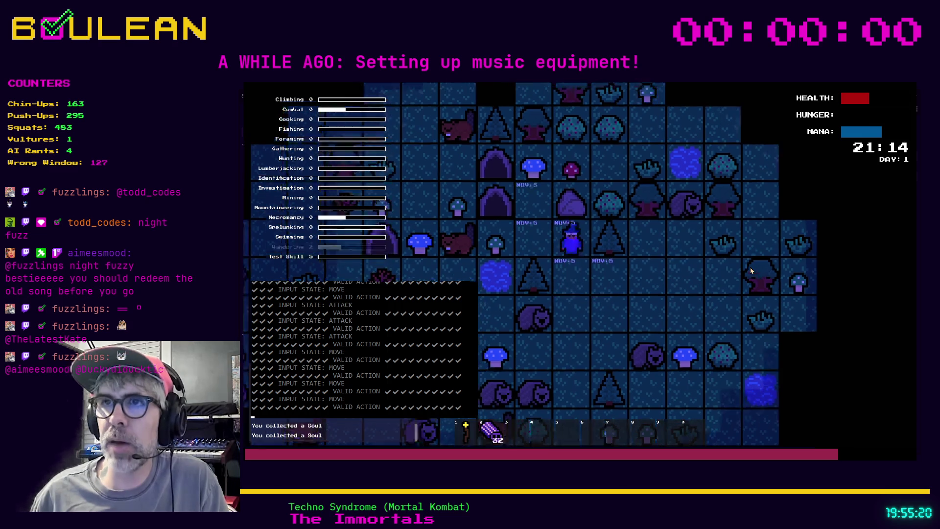
key("Left")
key("e")
key("Left")
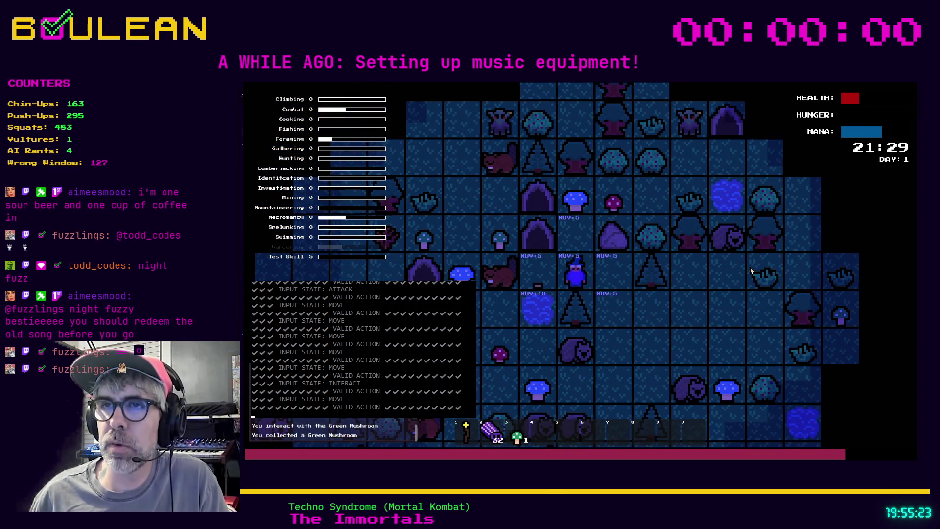
key("Down")
key("Left")
key("Down")
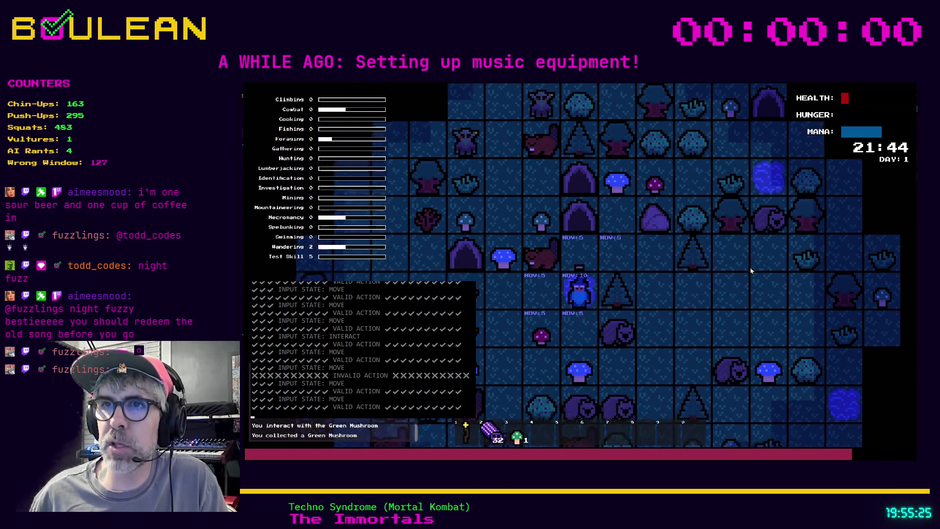
key("Left")
Step: Fish the Fishing Hole repeatedly for Goldfish, using the slot-1 staff midway, until game over
key("e")
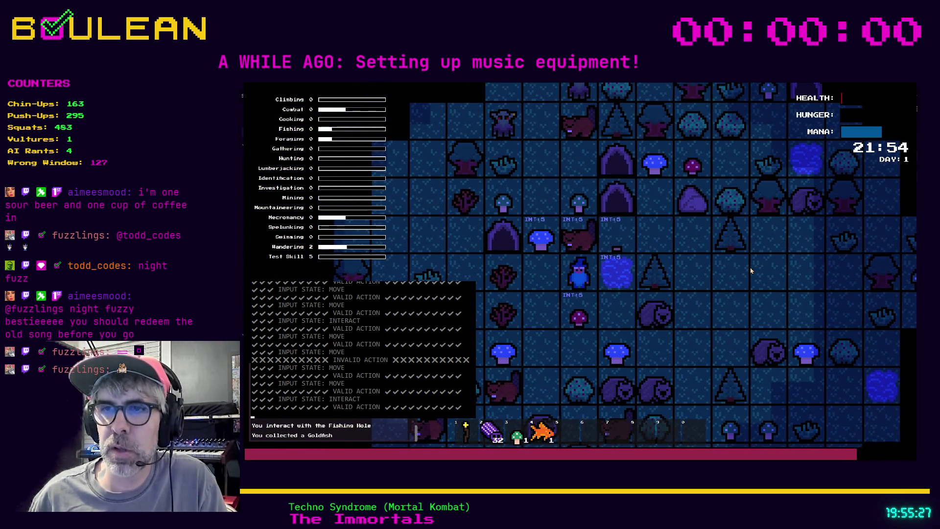
key("e")
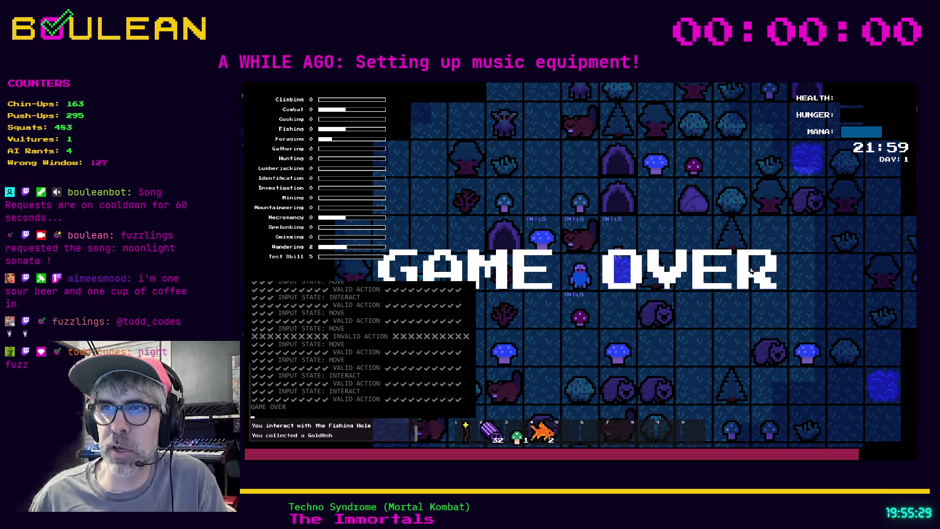
key("e")
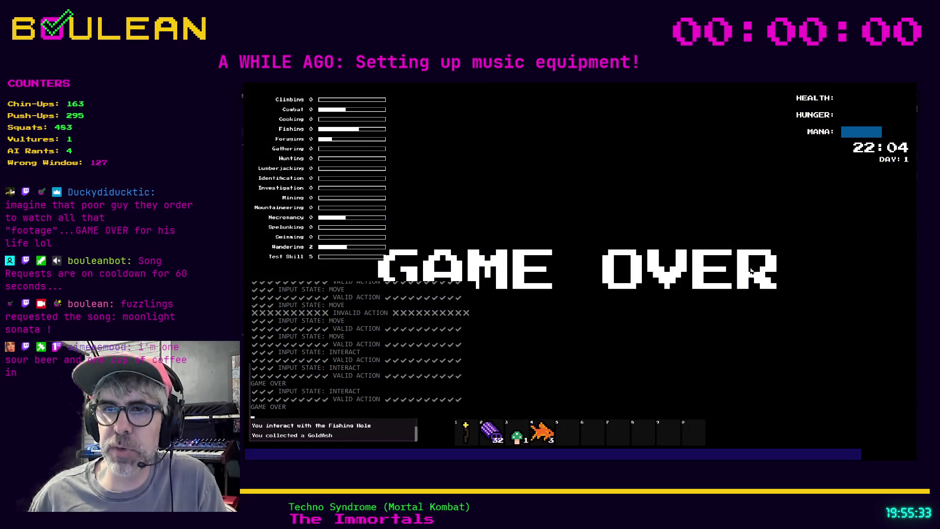
key("1")
key("e")
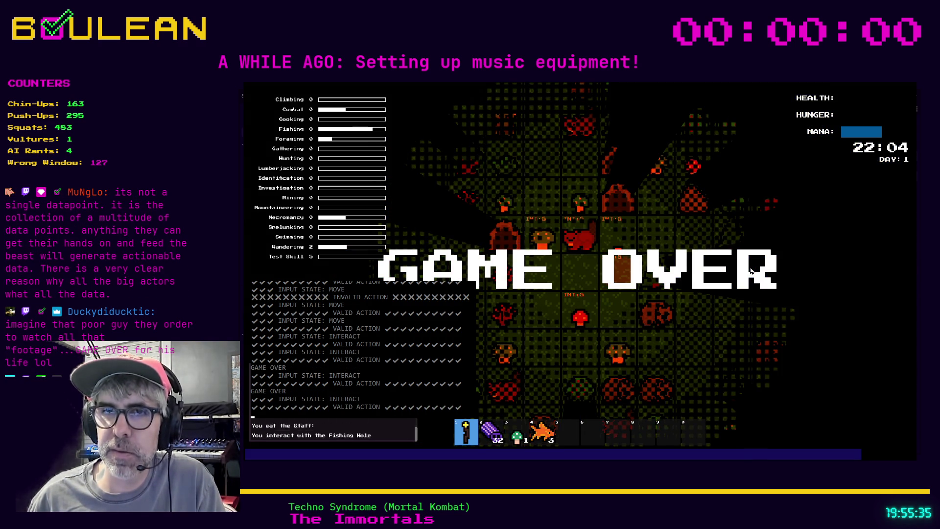
key("e")
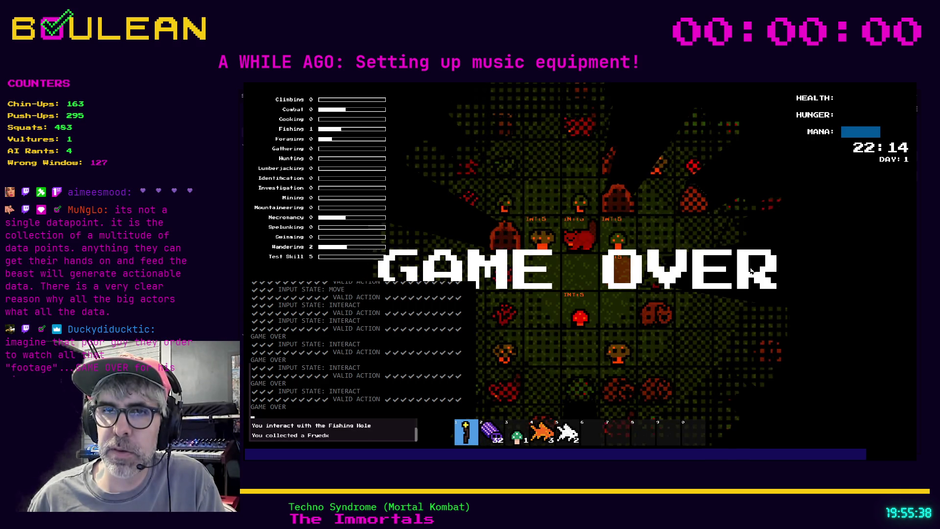
key("e")
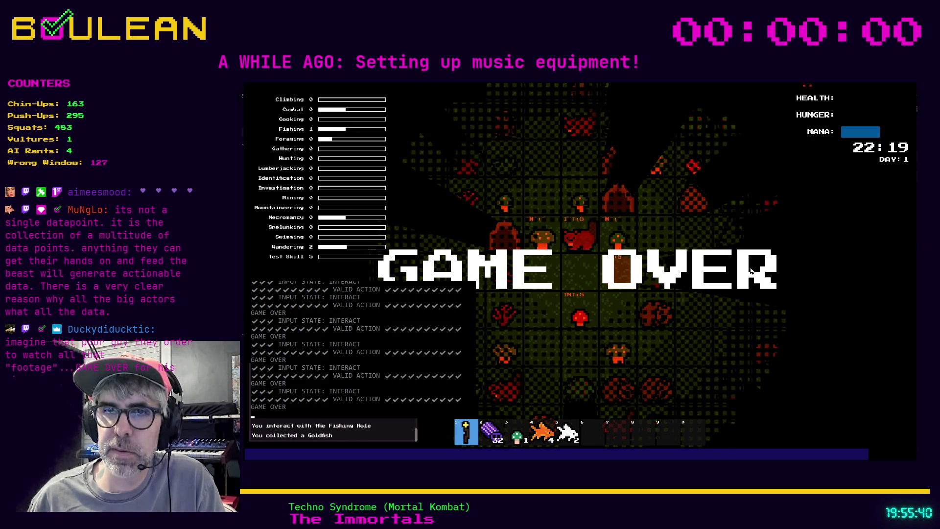
key("e")
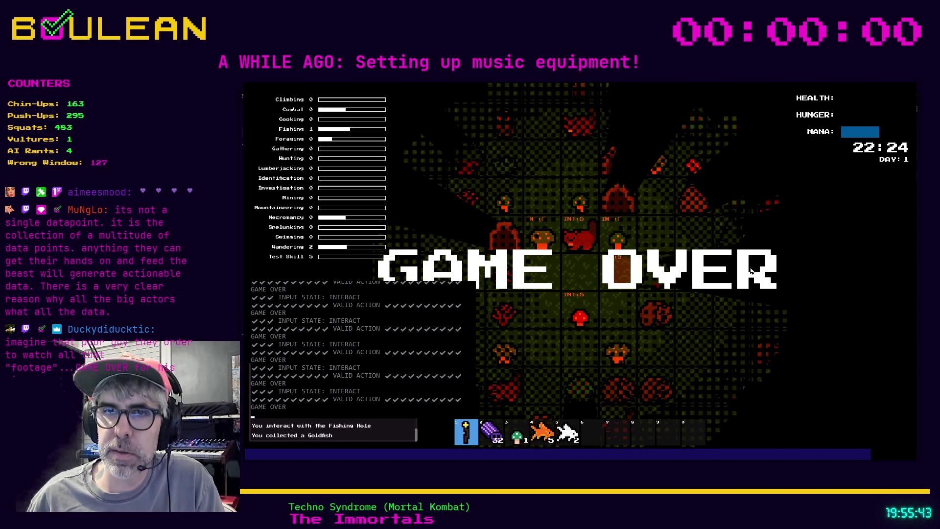
key("e")
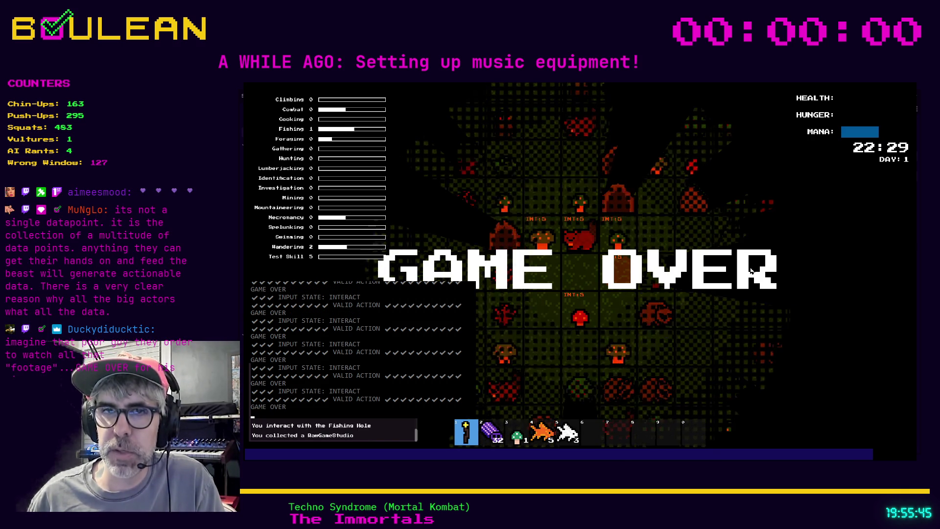
key("e")
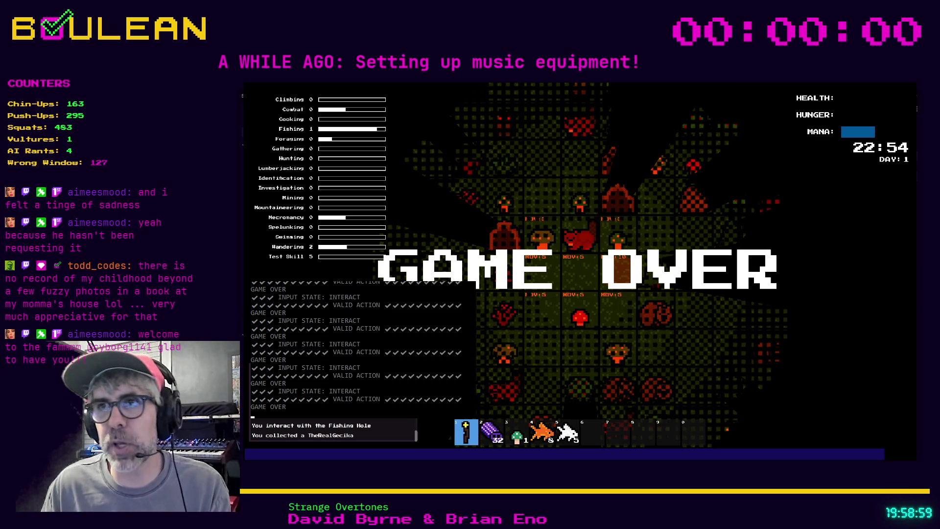
Step: Stop the game with F8 and relaunch it with F5 for a fresh day-1 run
key("F8")
key("F5")
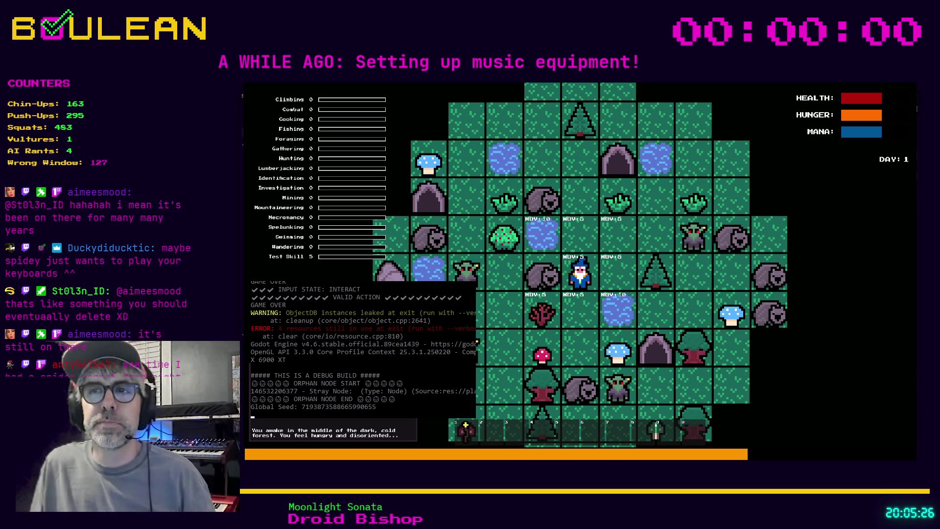
Step: Craft a Campfire from the crafting list and place it on the tile above the wizard
key("c")
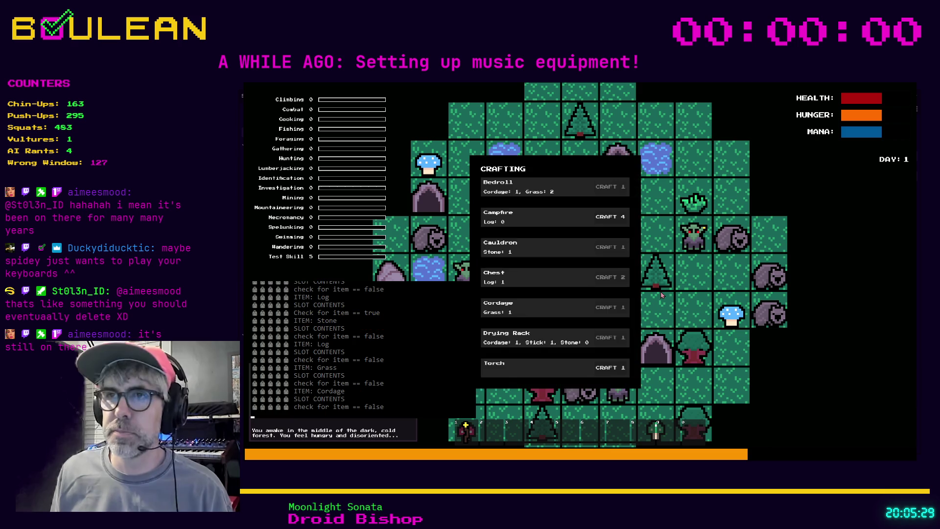
left_click(610, 217)
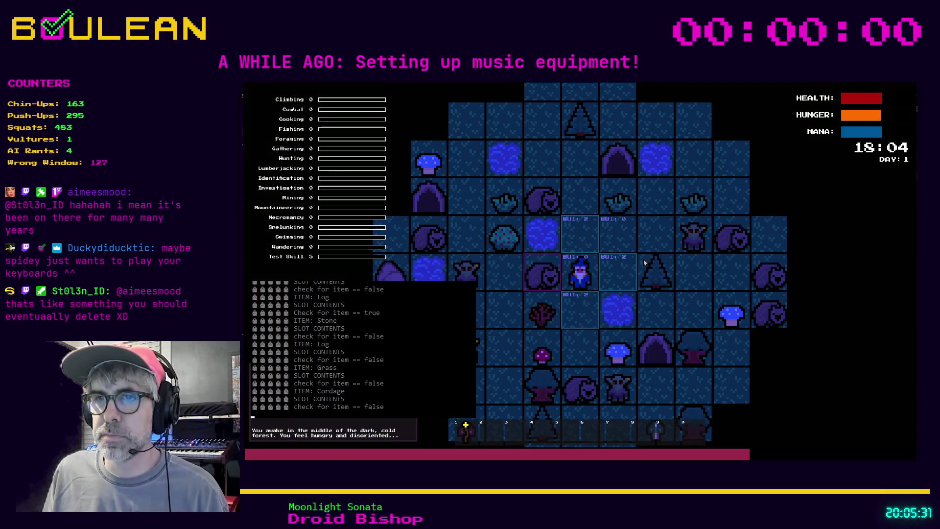
key("Up")
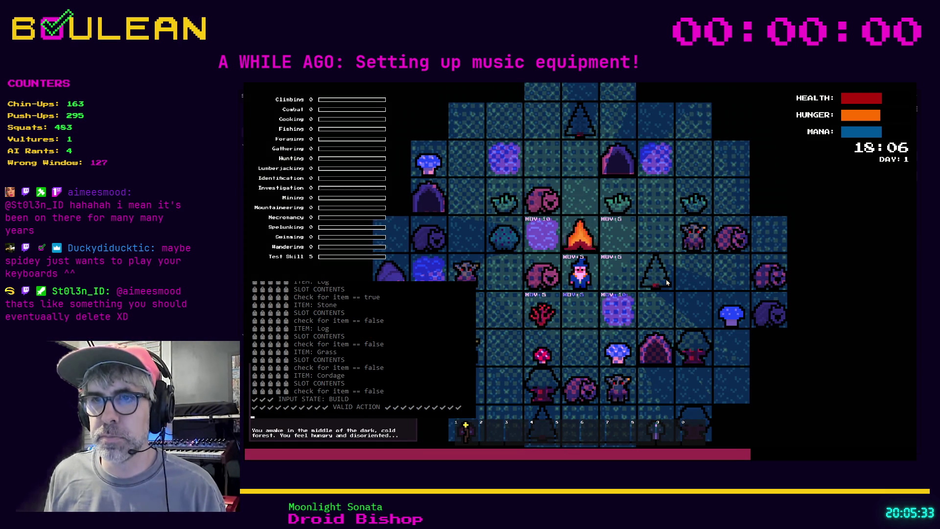
Step: Gather three Grass from the nearby tuft and walk a few tiles, reaching Wandering level 1
key("Right")
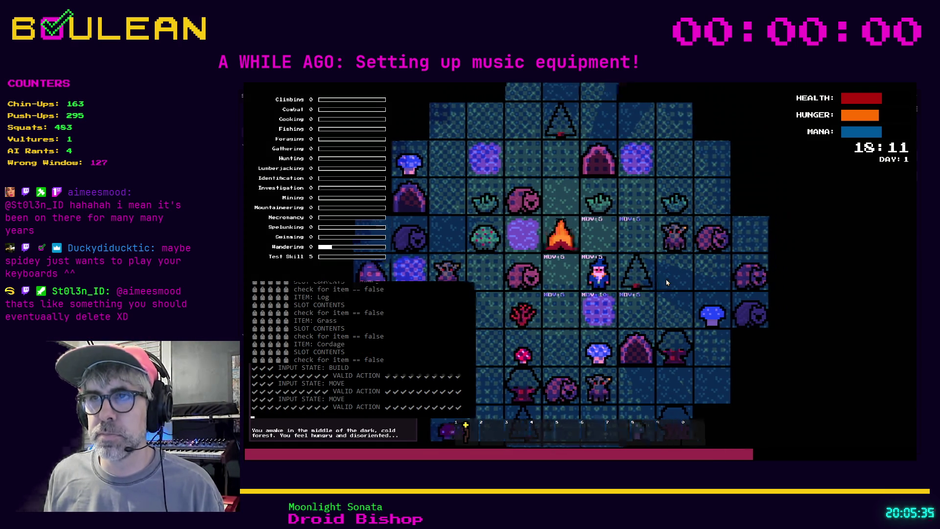
key("Up")
key("i")
key("Up")
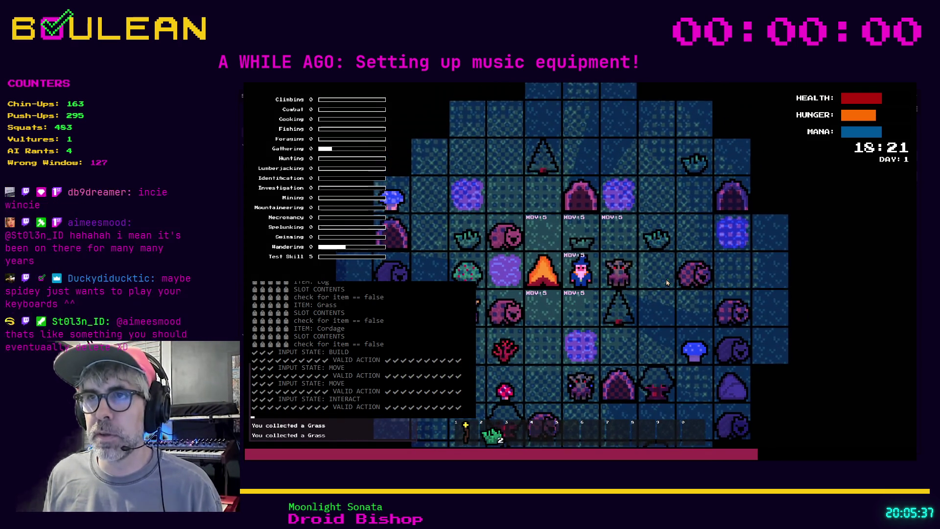
key("Up")
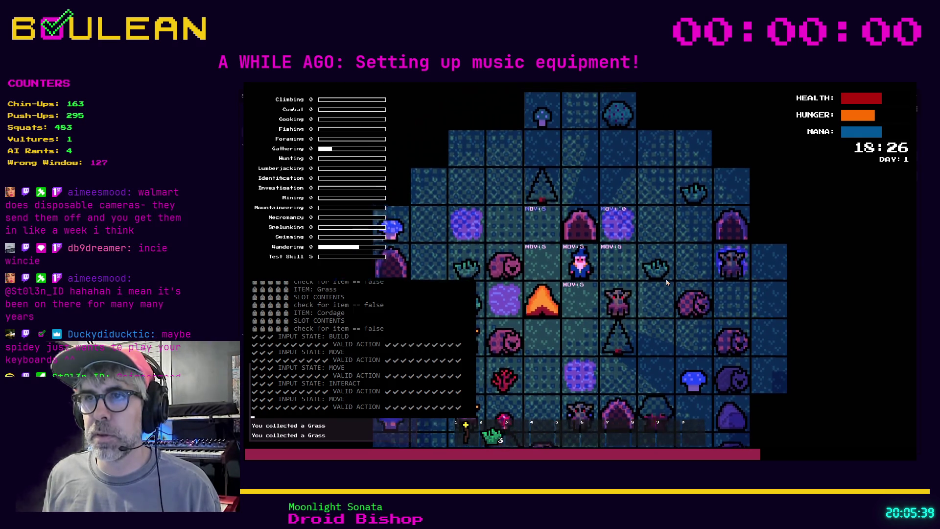
key("Left")
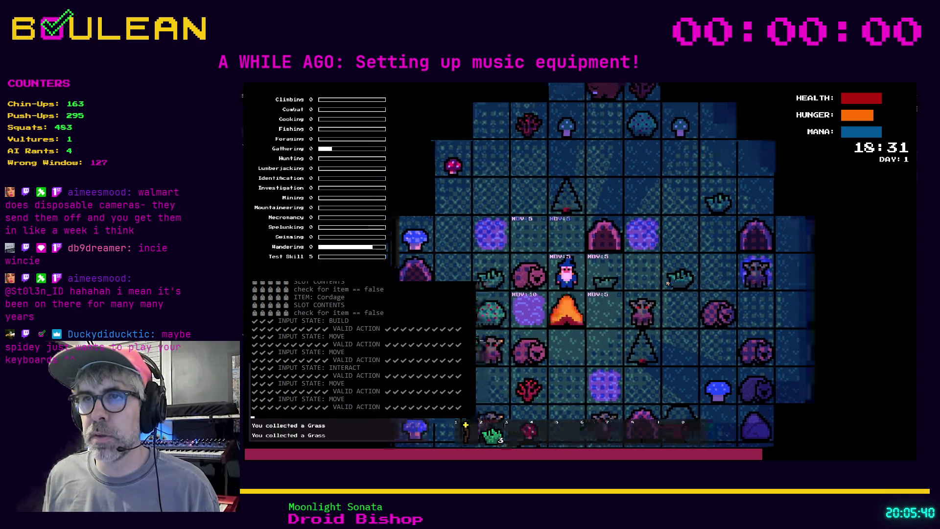
key("Right")
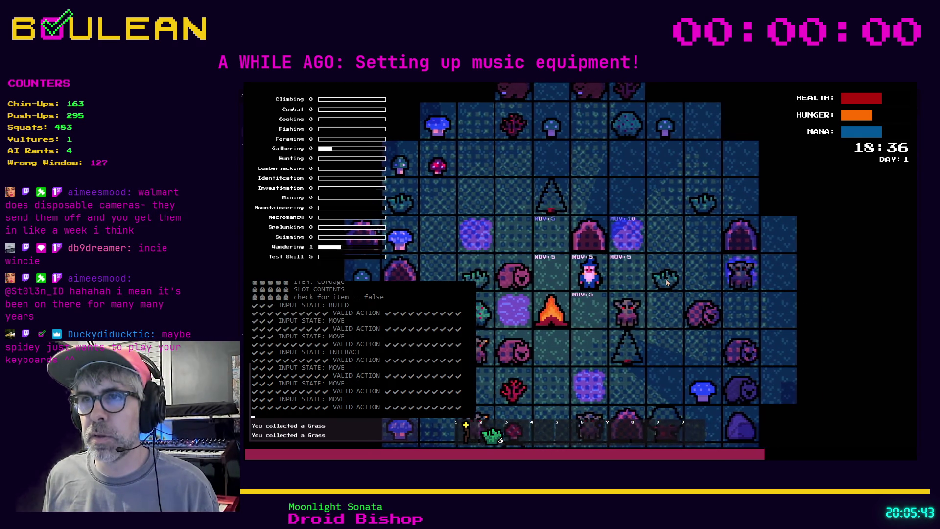
Step: Pace the wizard left and right near the campfire, ending directly below it
key("Left")
key("Right")
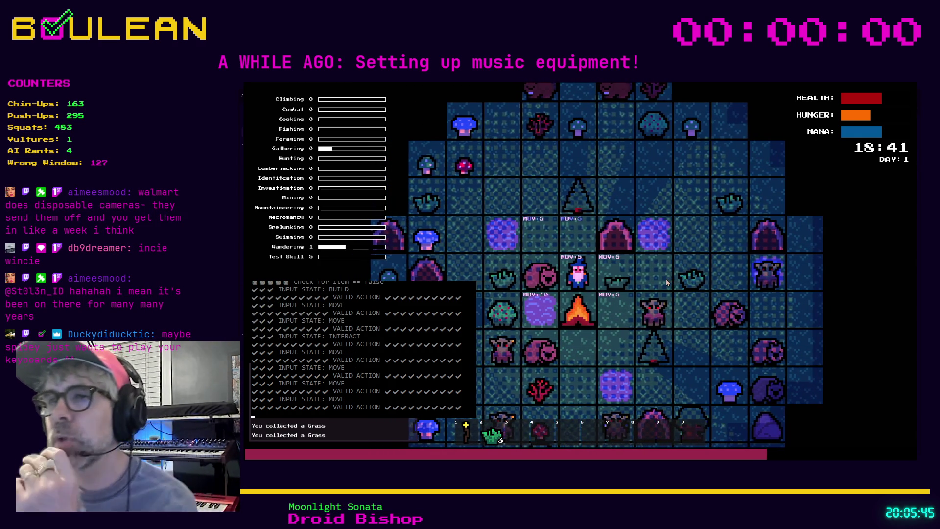
key("Left")
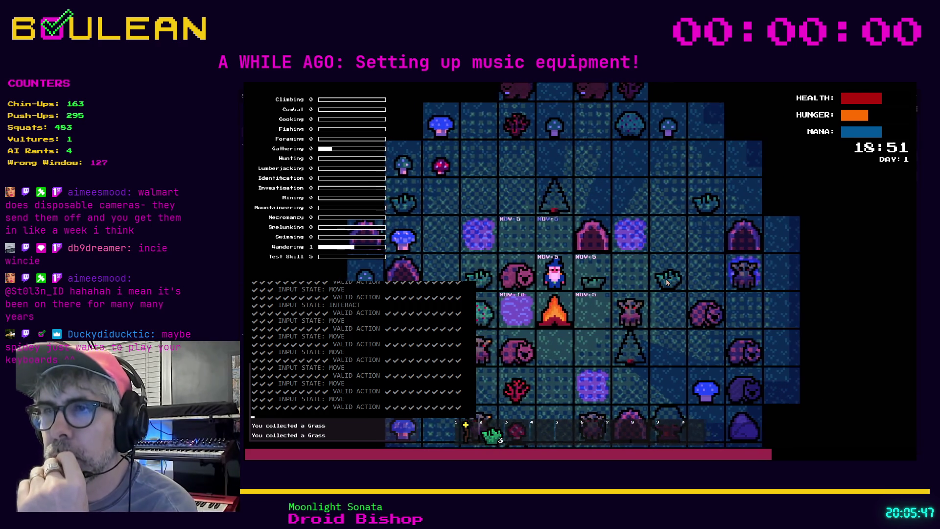
key("Right")
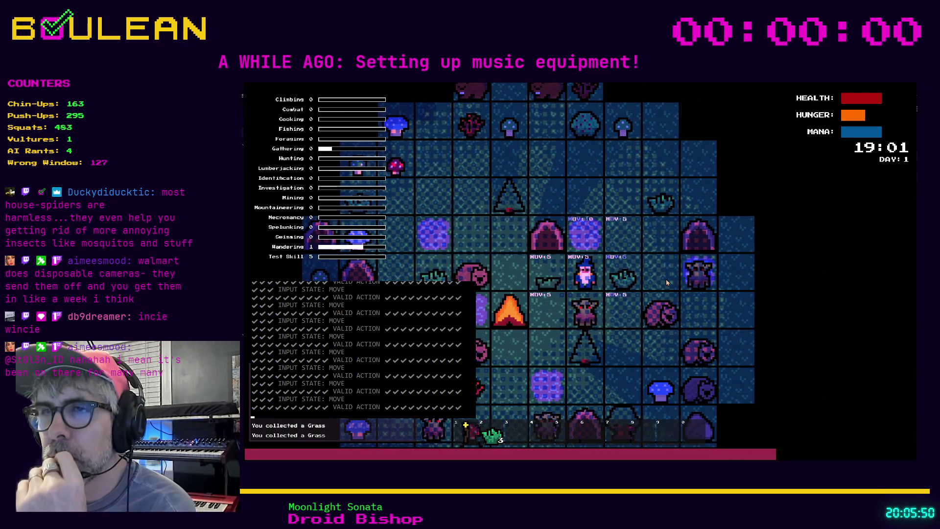
key("Left")
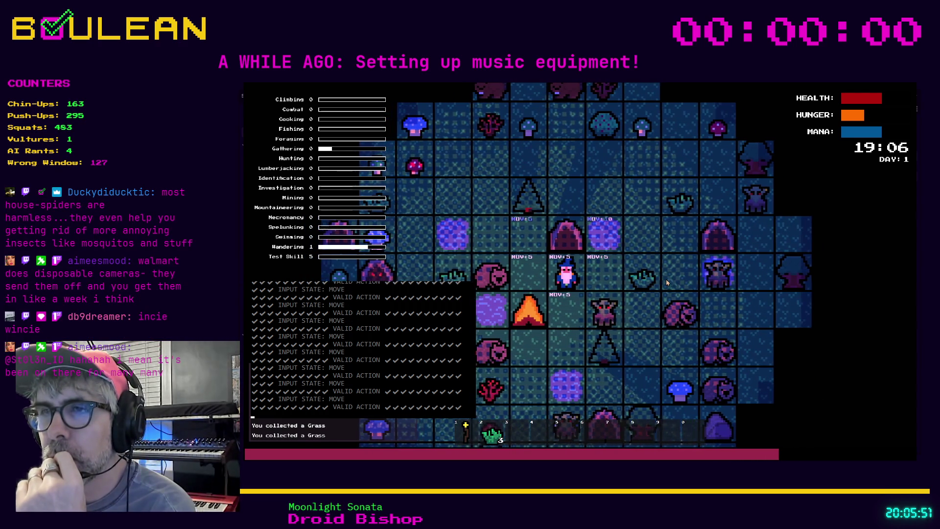
key("Down")
key("Down")
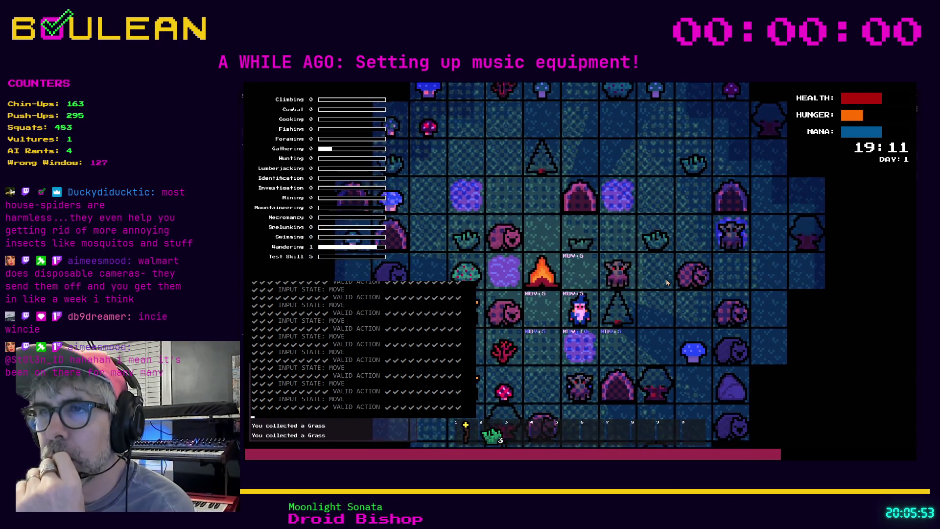
key("Left")
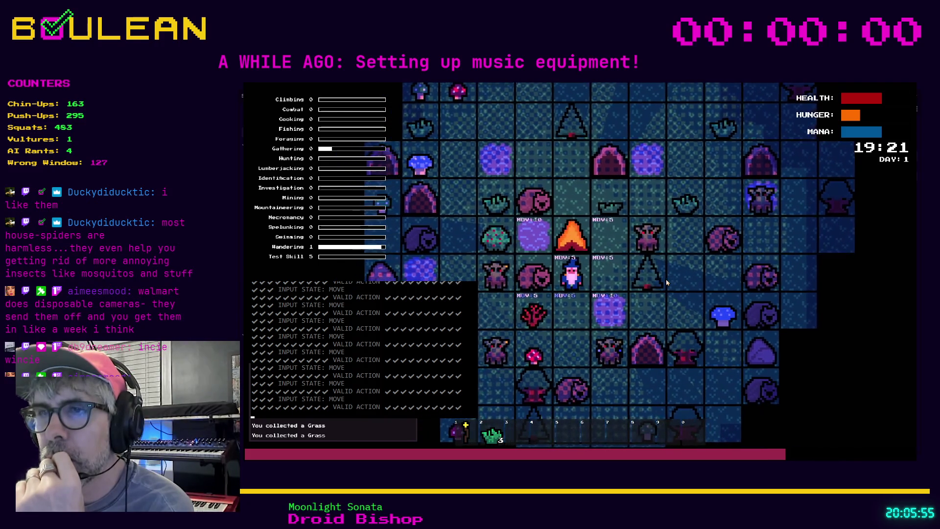
Step: Walk the wizard down and back up under the campfire until Wandering hits level 2
key("Down")
key("Down")
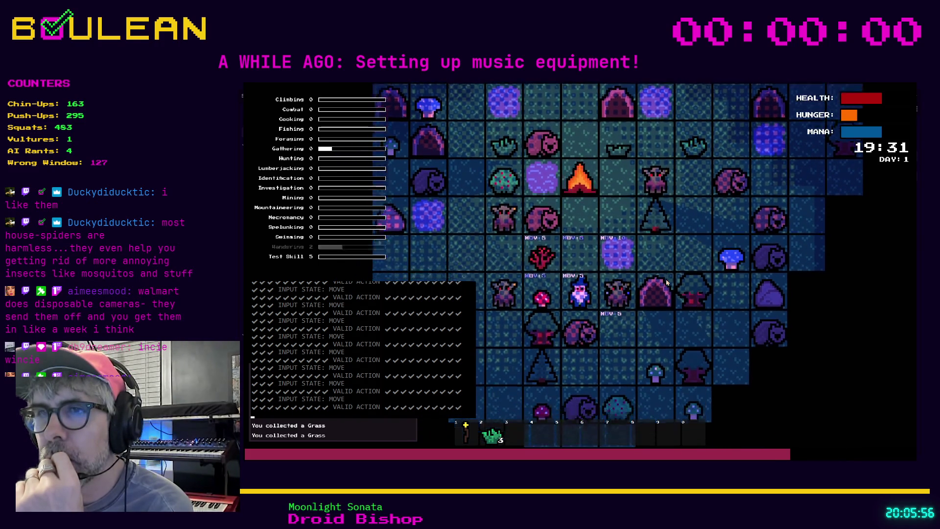
key("Down")
key("Up")
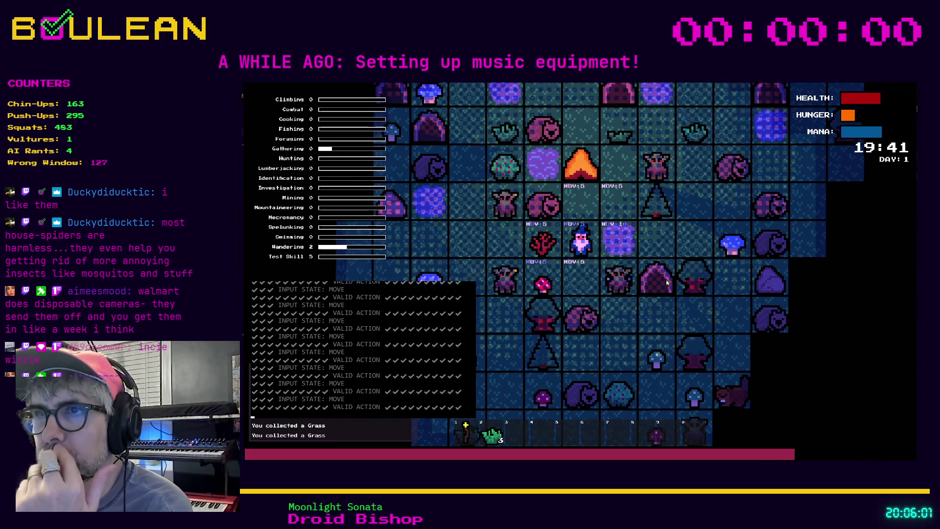
key("Up")
key("Up")
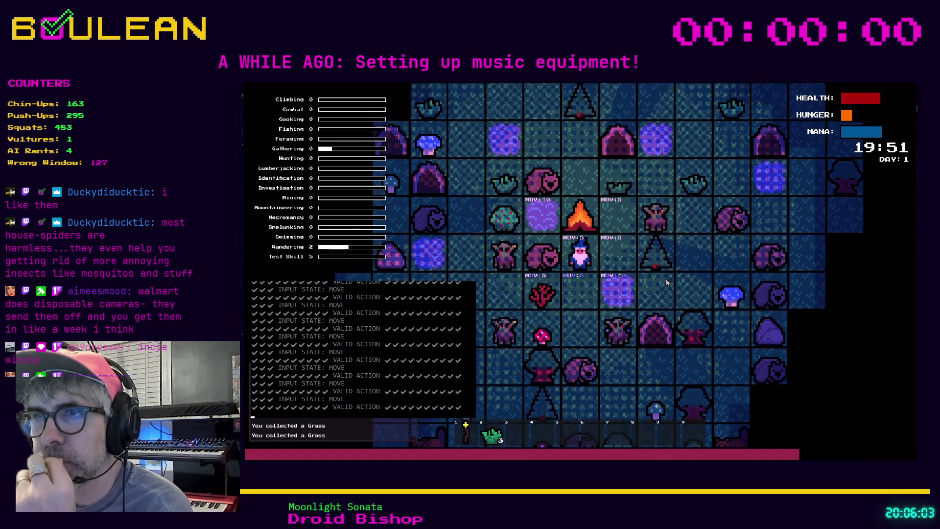
key("Down")
key("Down")
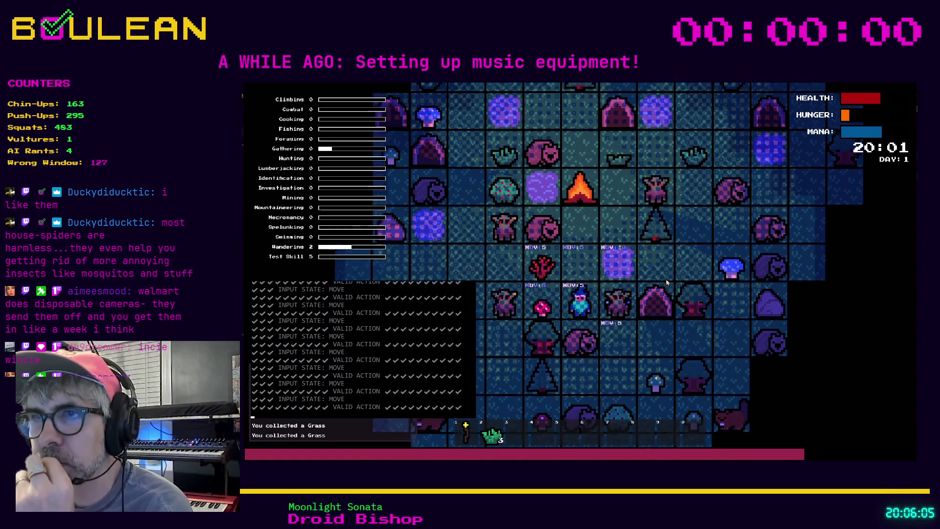
key("Left")
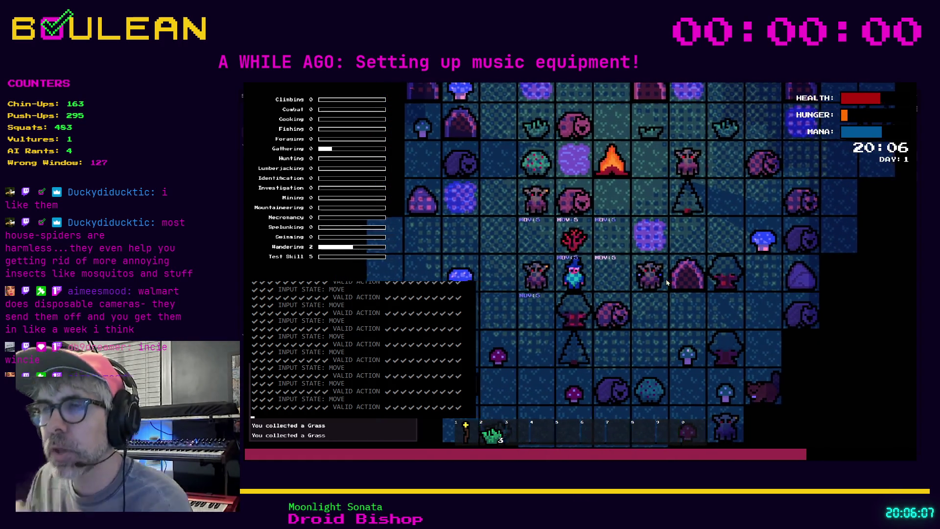
key("Right")
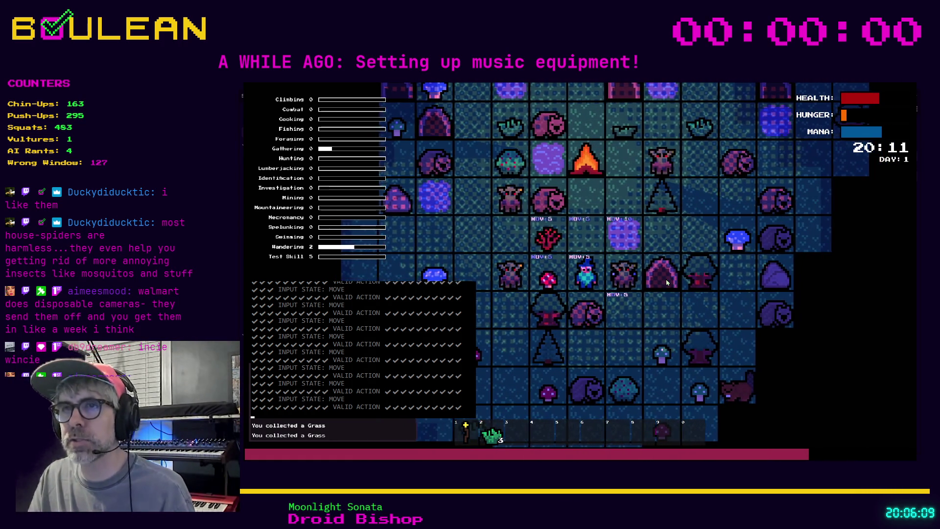
key("Up")
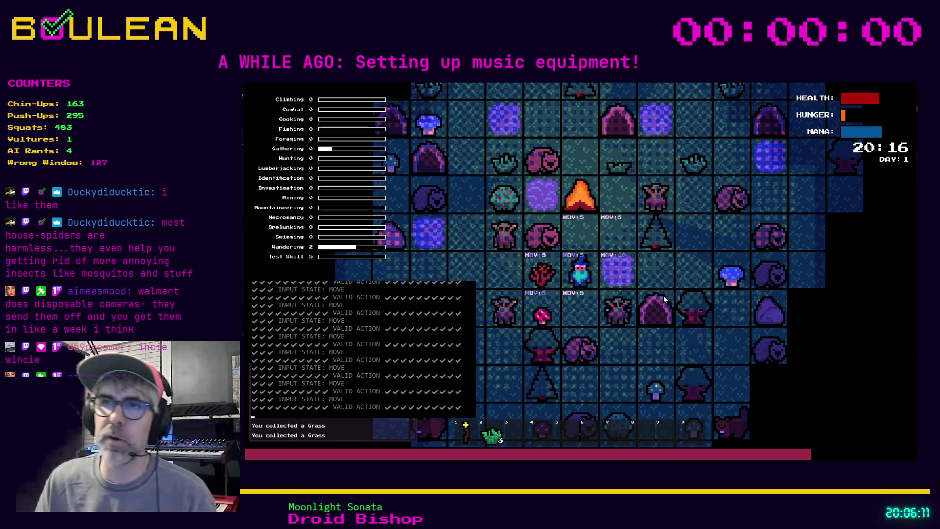